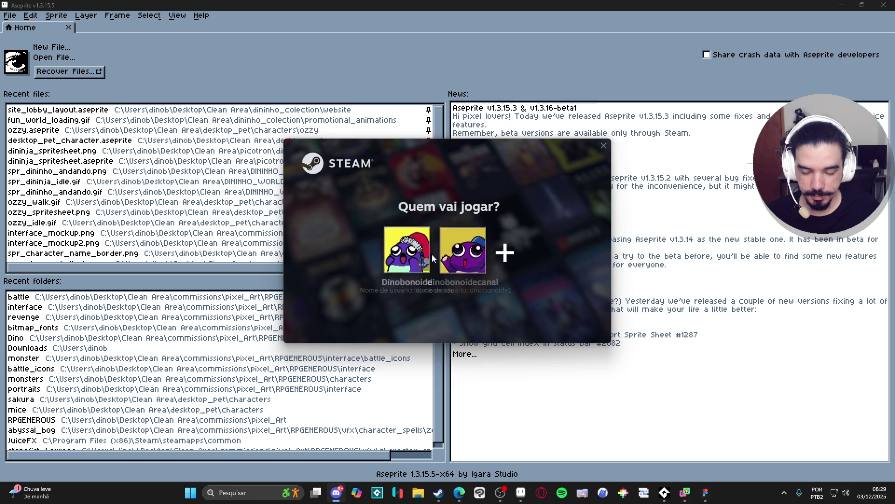
Sign in to Steam, launch Desktop Friend from BIBLIOTECA, then dismiss the overlay and minimize Steam
left_click(464, 255)
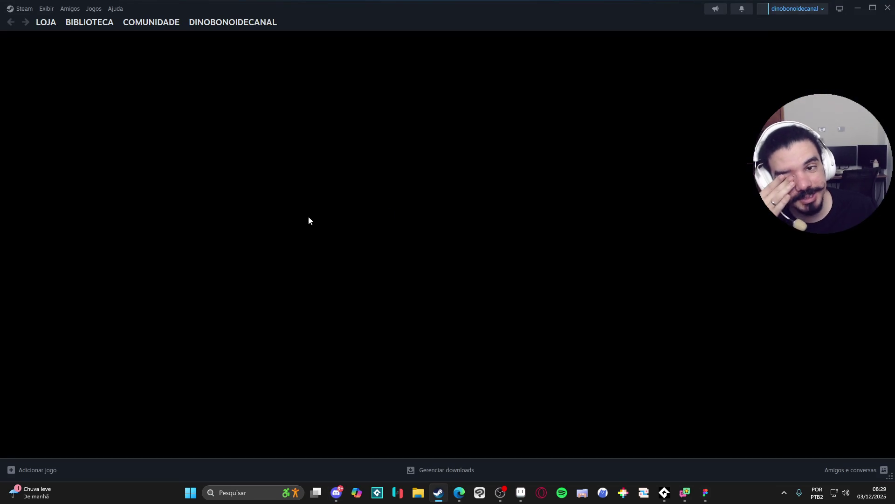
mouse_move(93, 27)
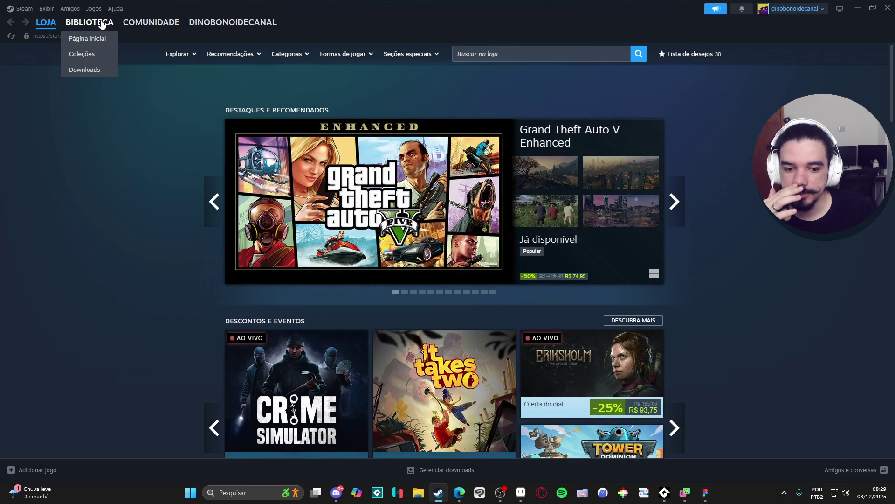
left_click(101, 25)
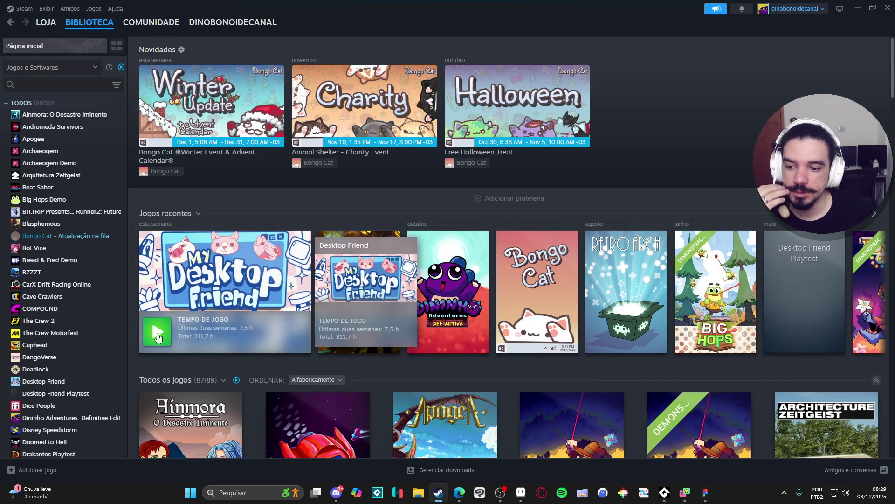
left_click(158, 336)
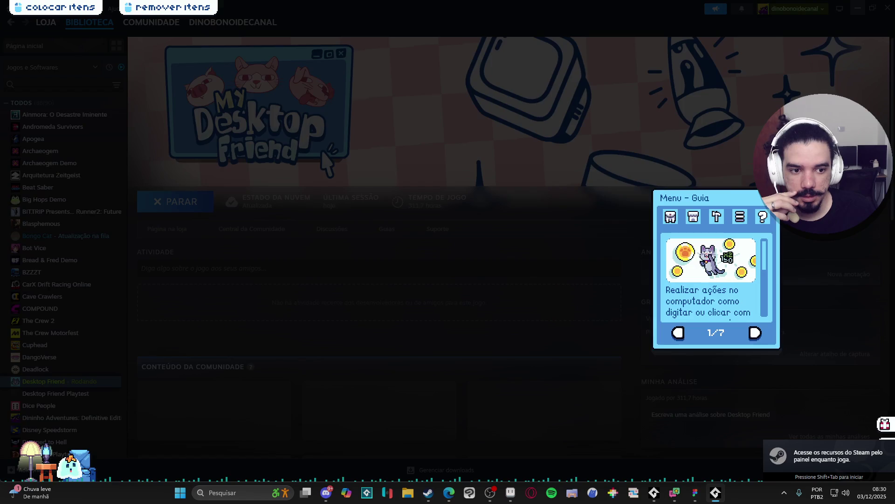
left_click(858, 18)
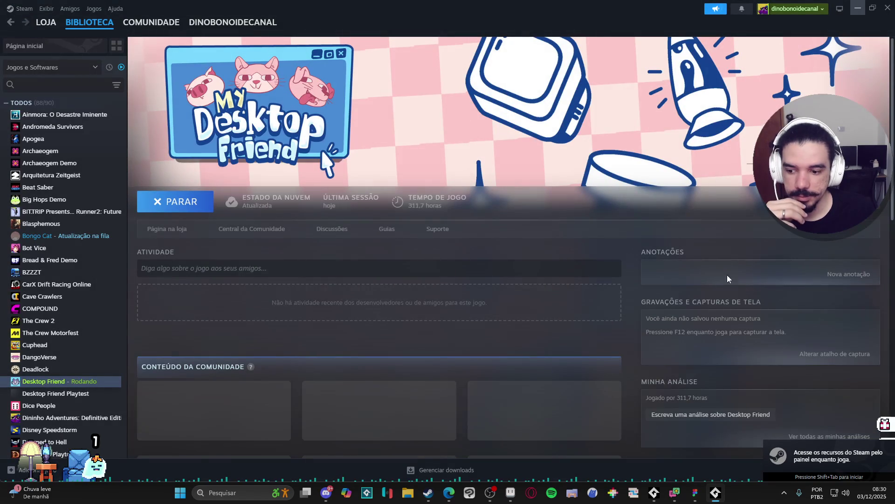
left_click(857, 14)
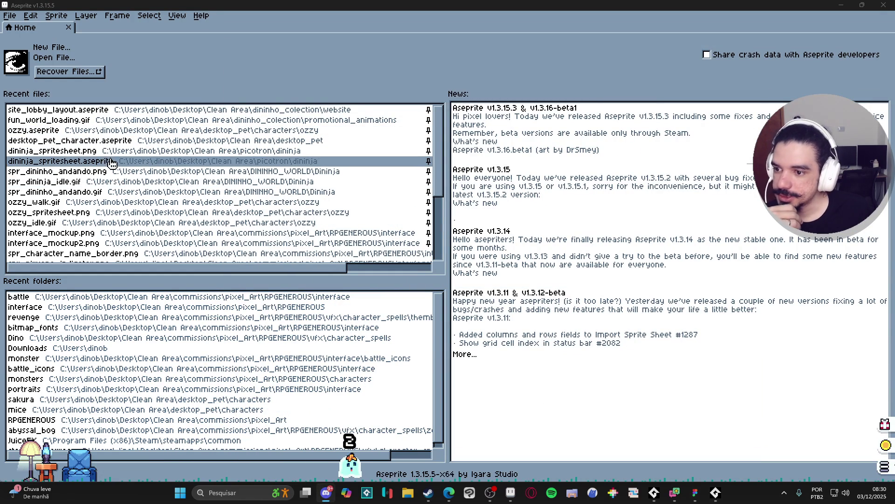
Open interface_mockup.png from Recent files, close it, and open interface_mockup.aseprite instead
scroll(104, 201, "down", 1)
left_click(103, 215)
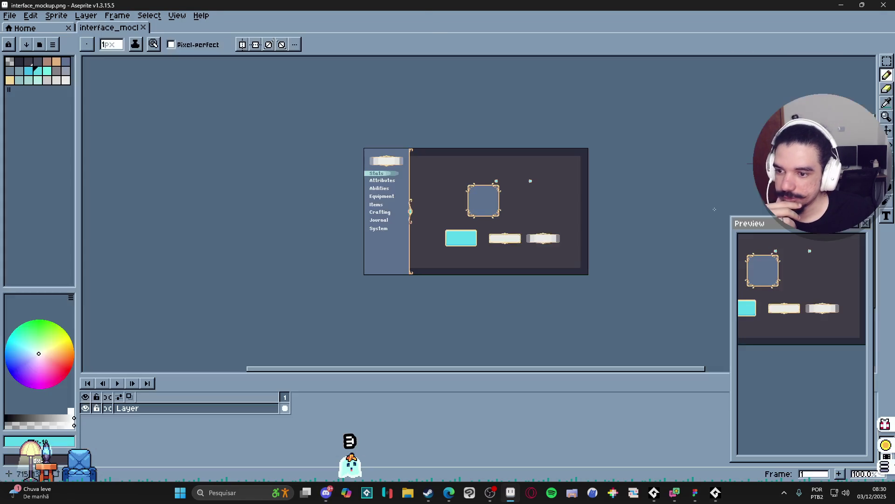
left_click(143, 28)
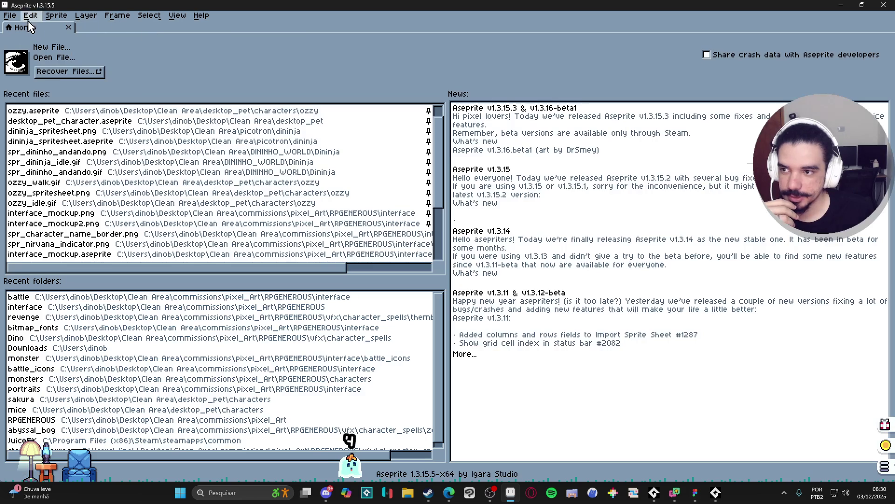
scroll(121, 233, "down", 3)
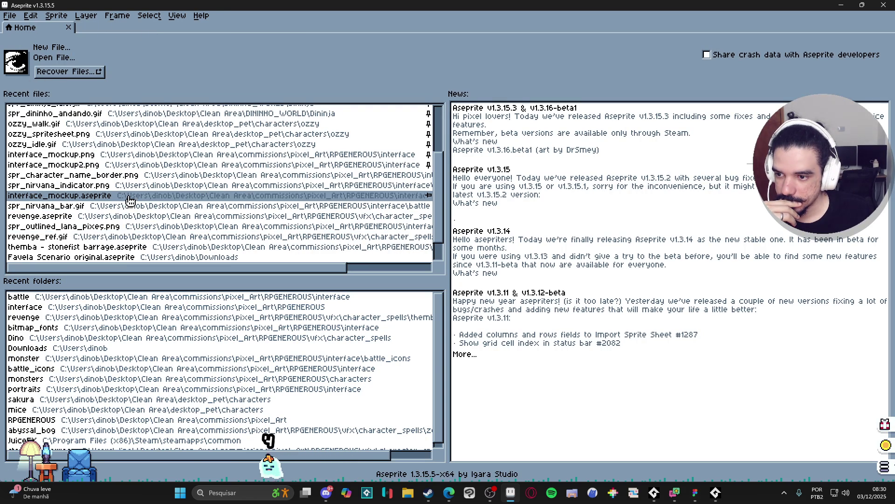
left_click(128, 196)
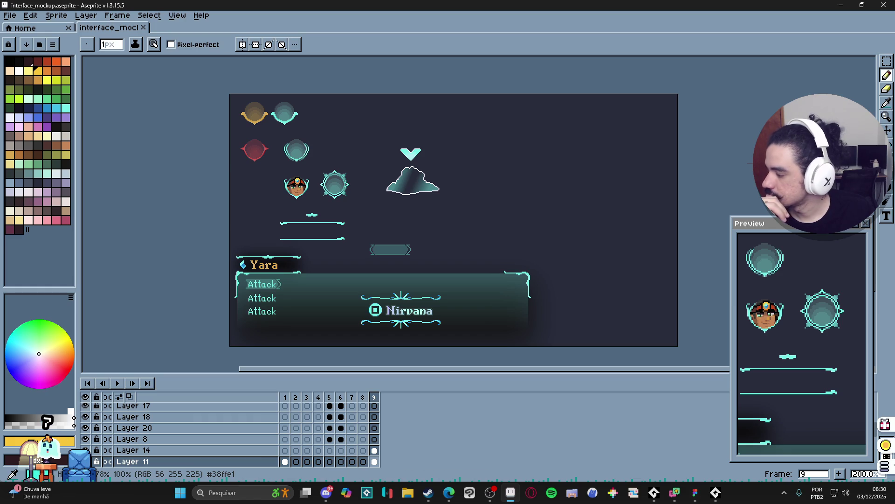
left_click(248, 490)
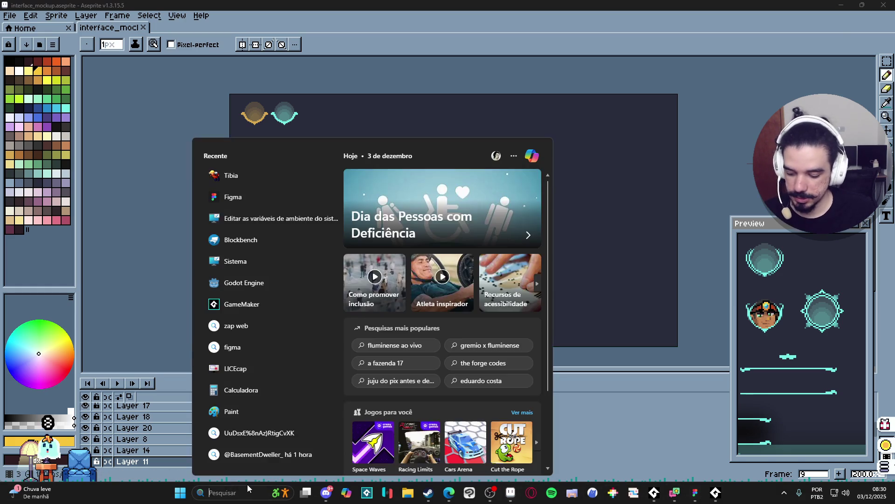
Launch GitHub Desktop by searching 'game' and review the list of changed files
type("game")
key("Return")
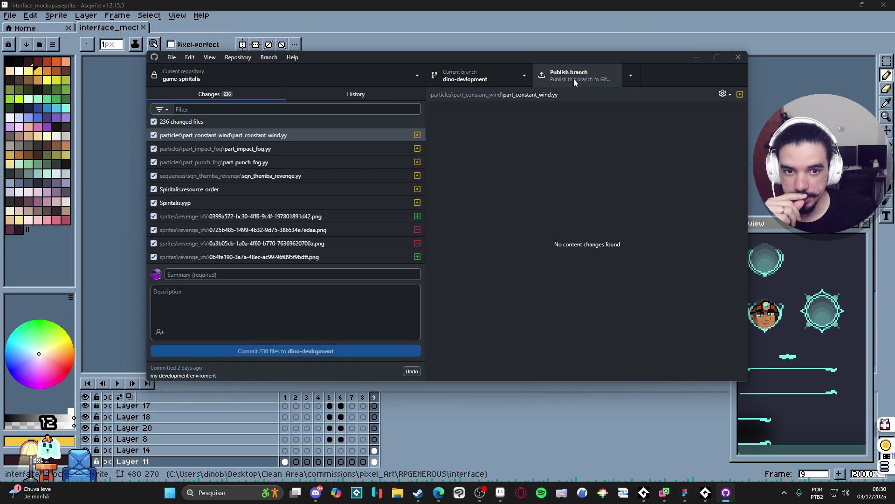
left_click(299, 96)
left_click(263, 98)
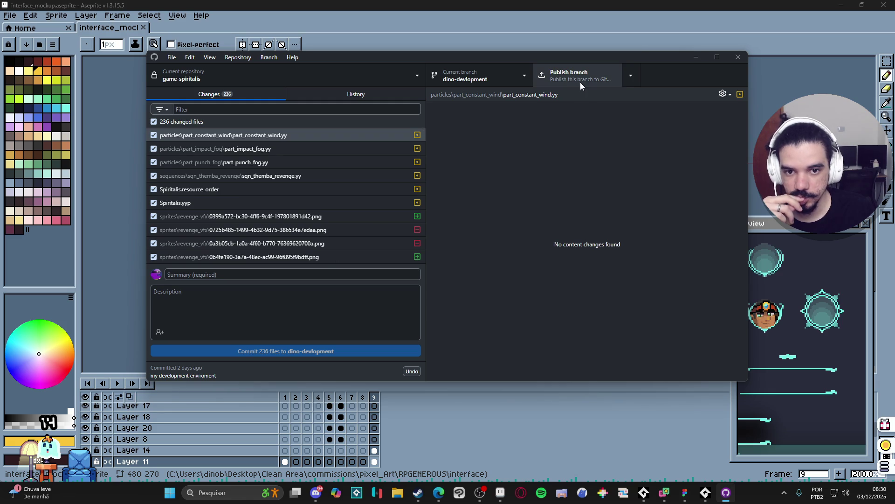
scroll(233, 252, "down", 1)
scroll(233, 252, "down", 10)
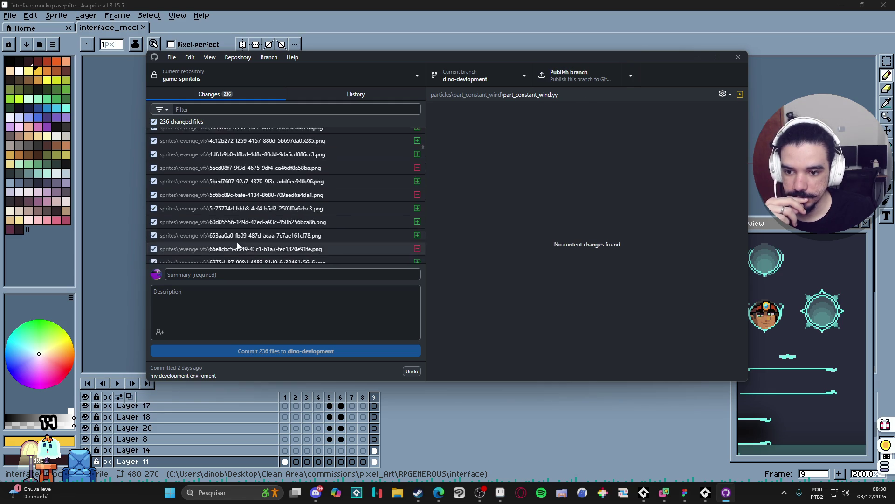
scroll(351, 208, "down", 5)
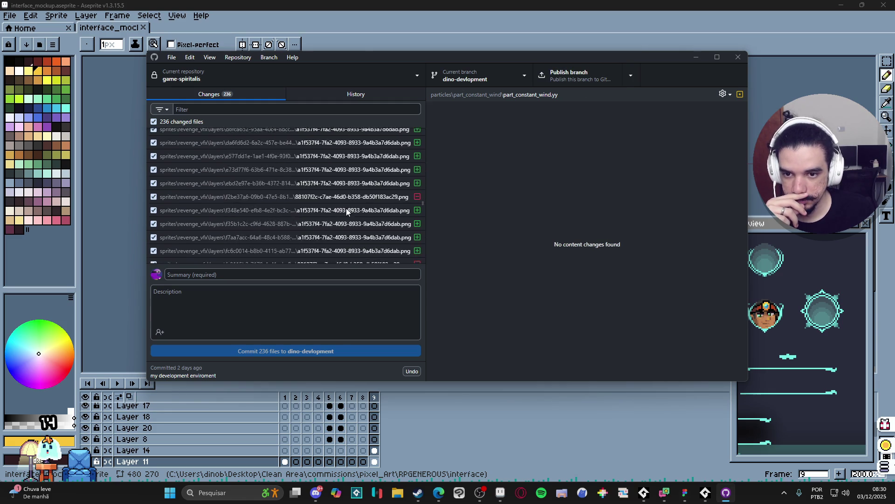
Commit all 236 files to dino-devlopment with the summary 'minhas mudanças'
left_click(236, 272)
type("m")
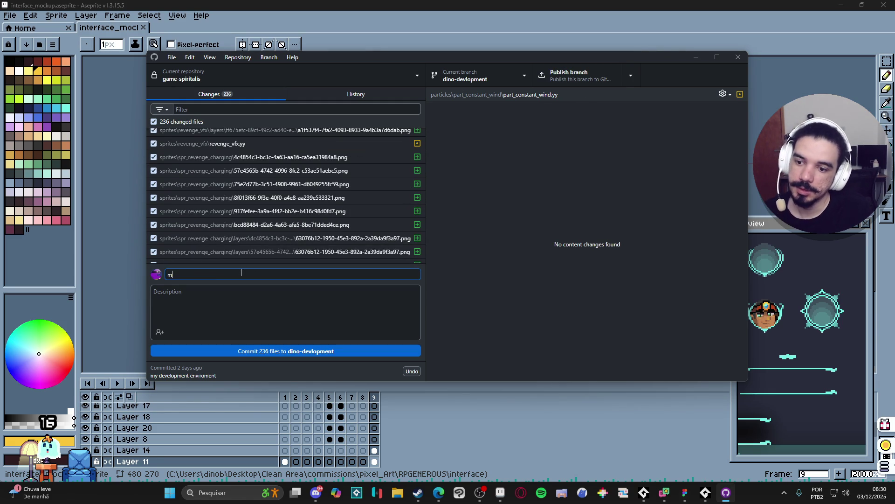
type("uida")
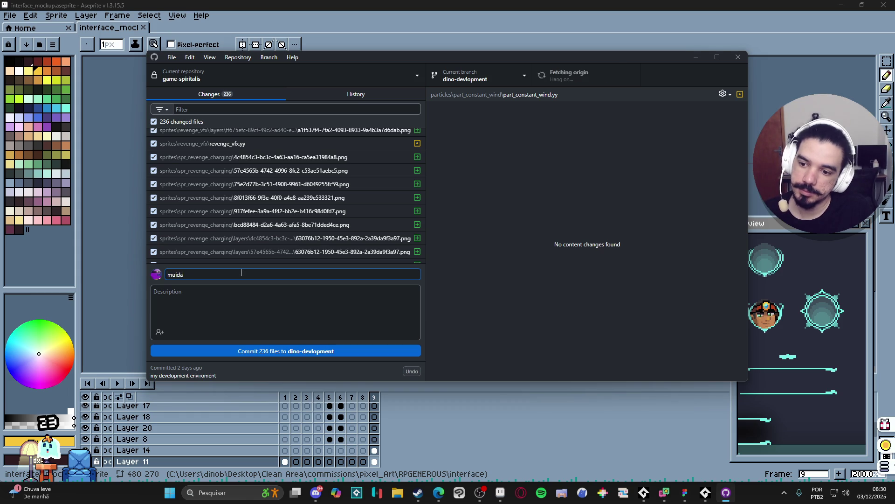
key("BackSpace")
key("BackSpace")
type("minh")
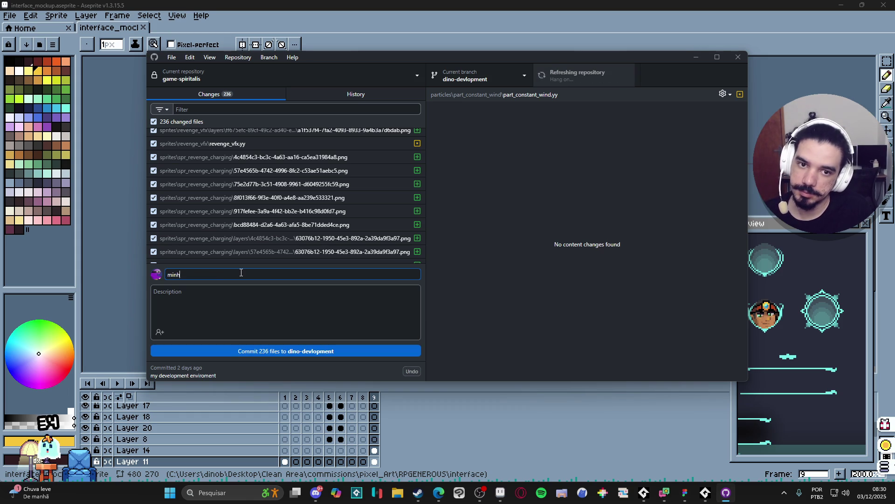
type("as mudanças")
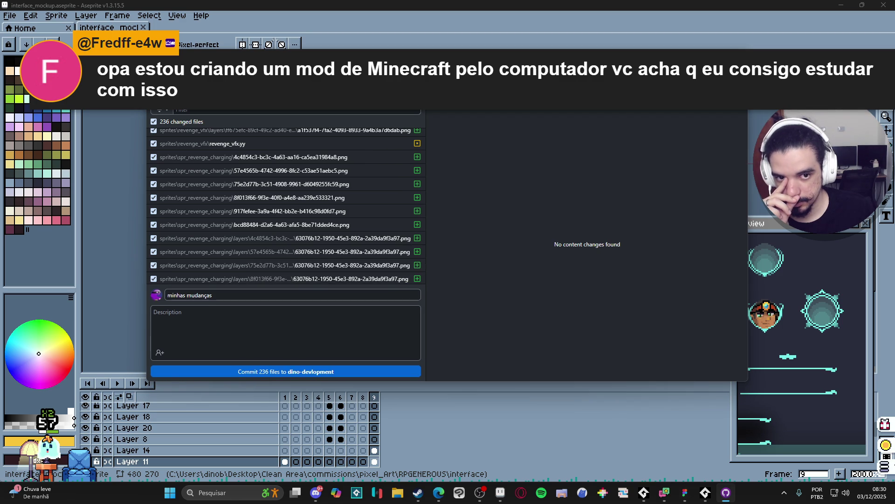
scroll(320, 153, "up", 10)
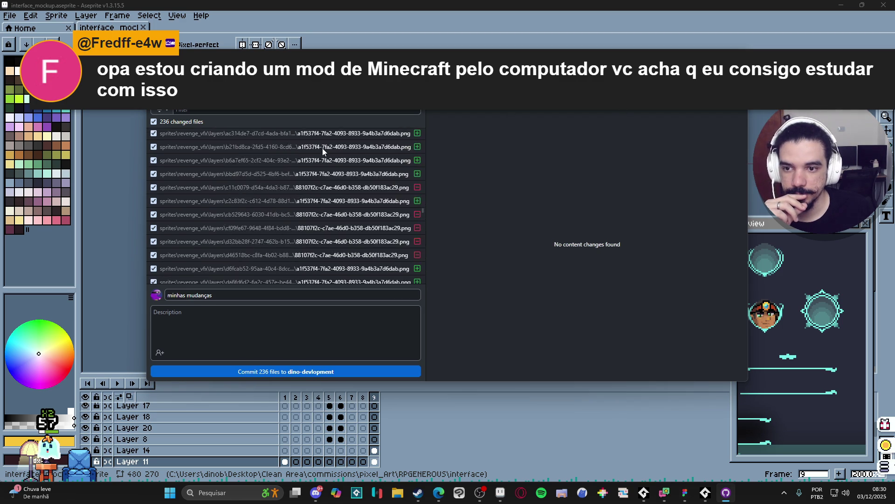
scroll(320, 153, "up", 5)
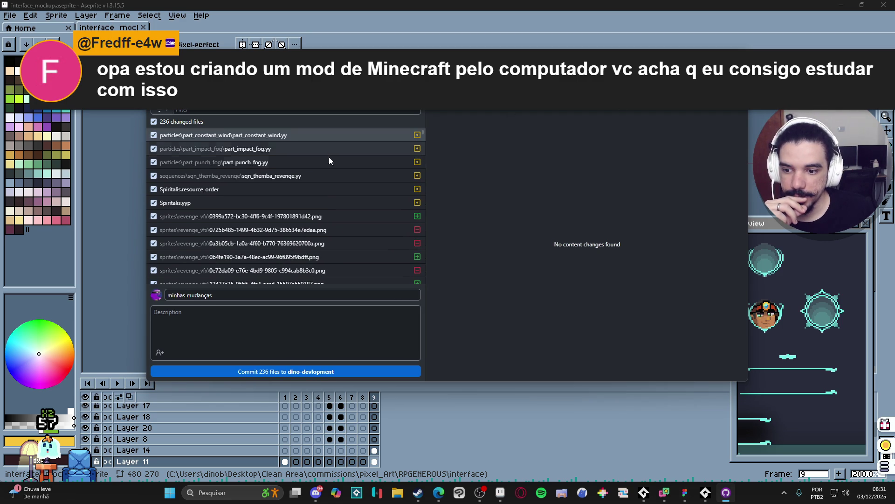
left_click(284, 371)
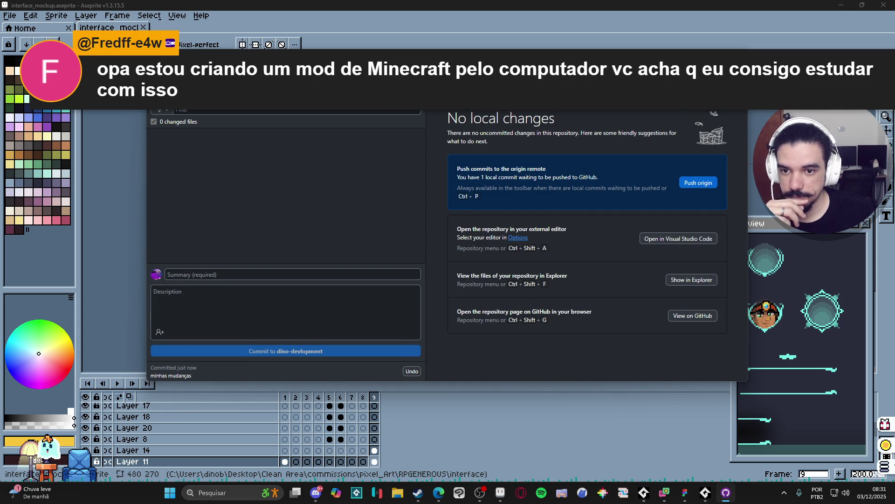
key("ctrl+2")
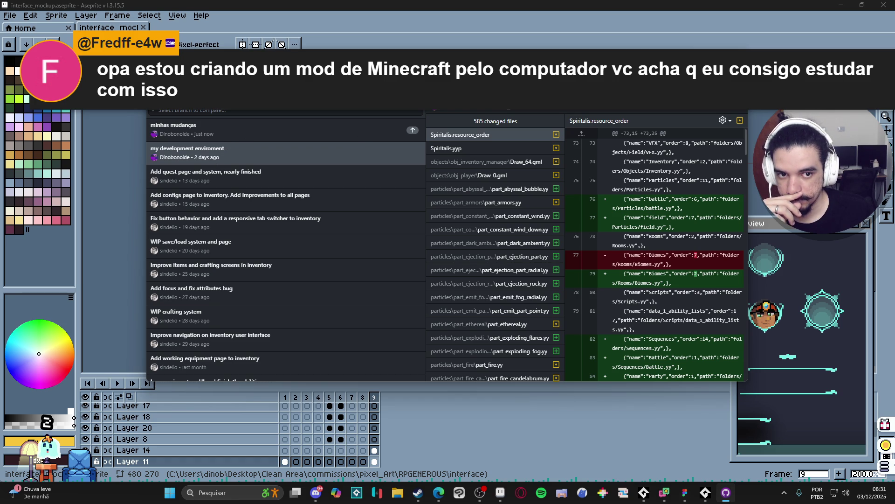
Browse the repository and branch dropdowns, closing each without switching
left_click(228, 100)
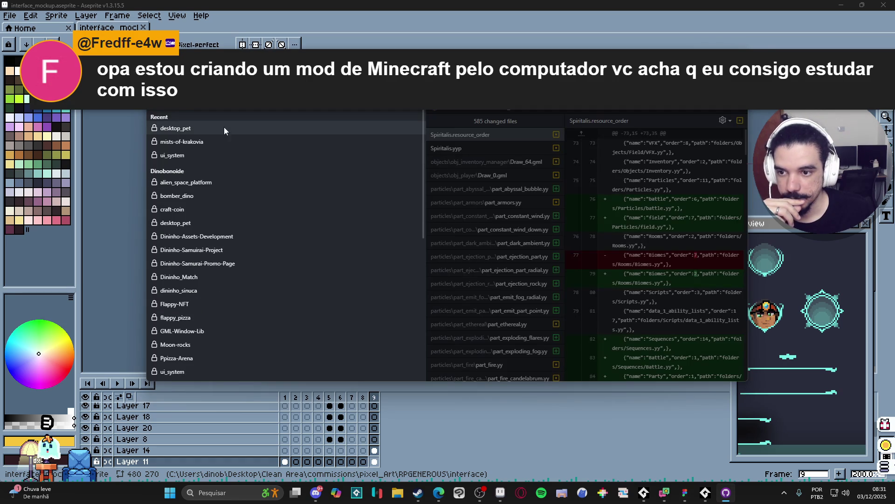
left_click(228, 100)
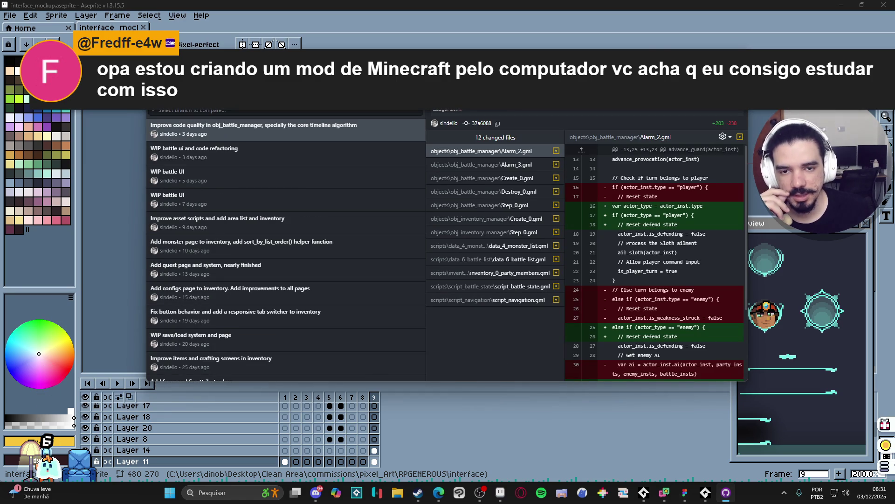
left_click(228, 100)
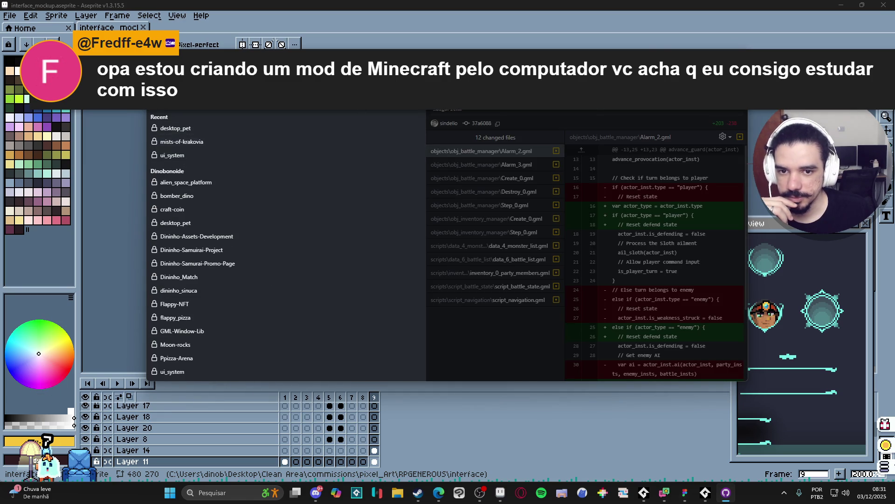
left_click(466, 100)
left_click(398, 191)
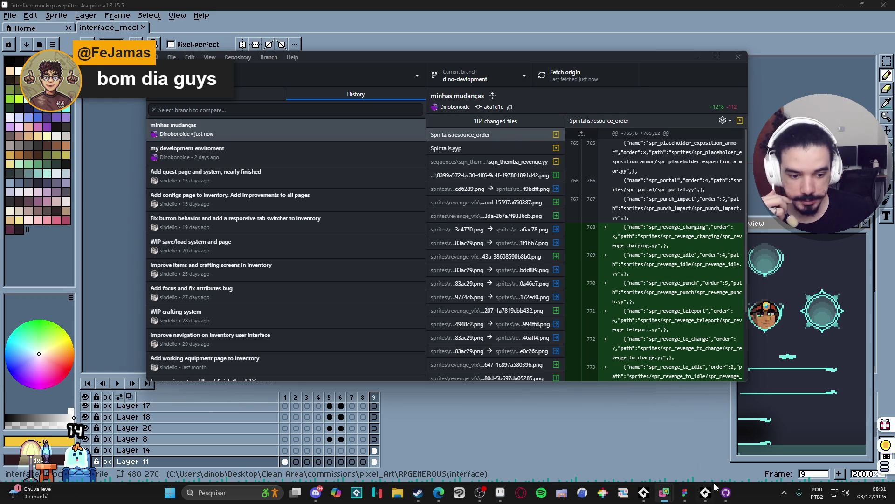
Bring Social Stream Ninja forward and Auto-find & Activate the live YouTube stream's chat
mouse_move(665, 494)
left_click(666, 444)
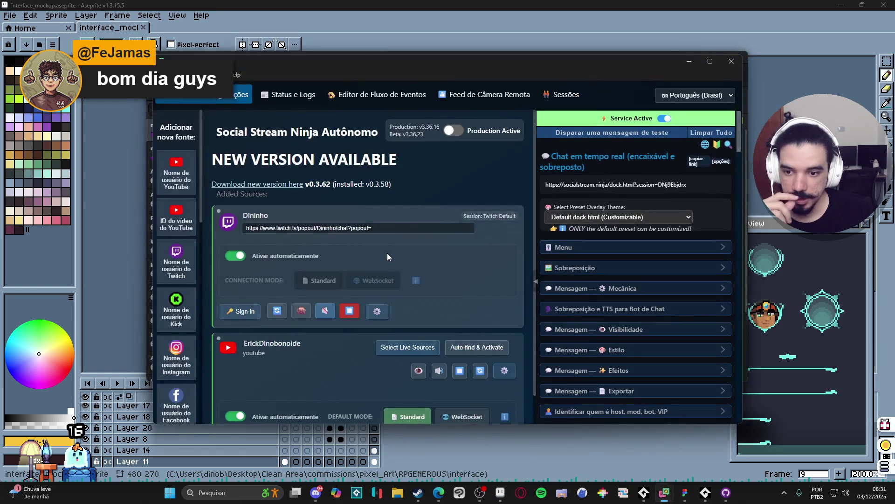
scroll(346, 268, "down", 1)
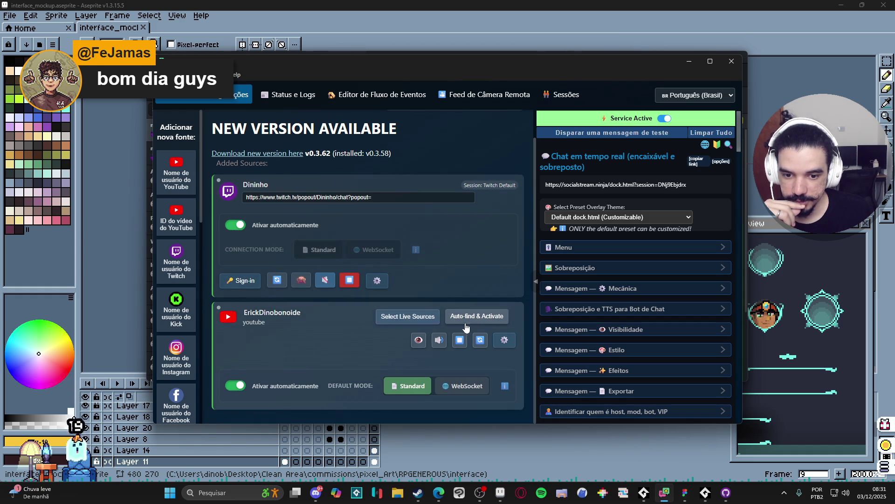
left_click(480, 317)
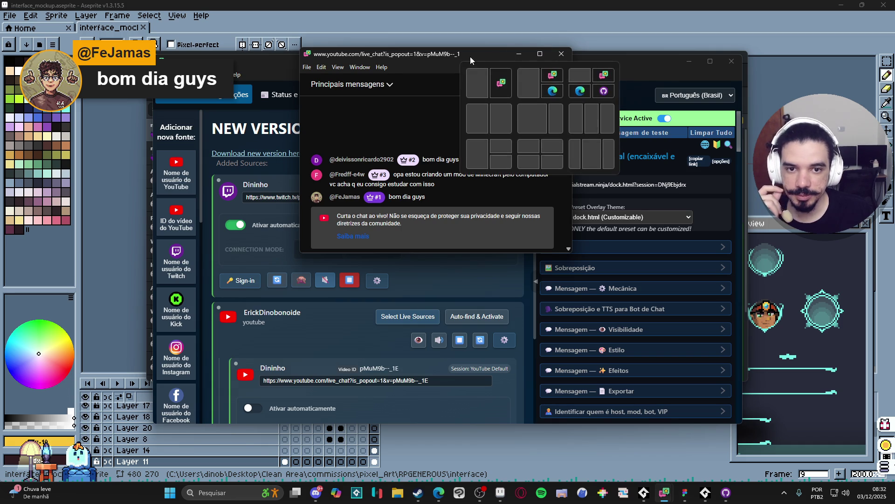
Resize the YouTube live chat popout narrower, then close it
mouse_move(484, 50)
left_mouse_down()
mouse_move(489, 1)
mouse_move(504, 9)
mouse_move(451, 14)
mouse_move(444, 23)
left_mouse_up()
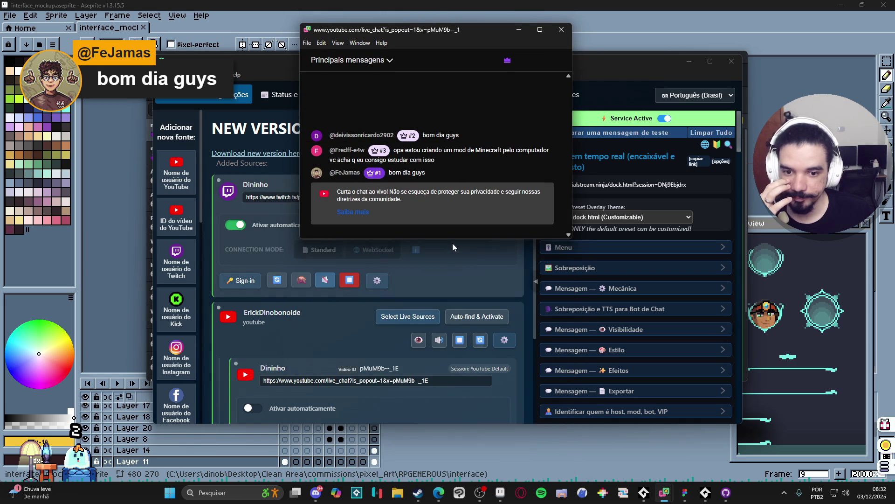
left_click_drag(454, 239, 384, 400)
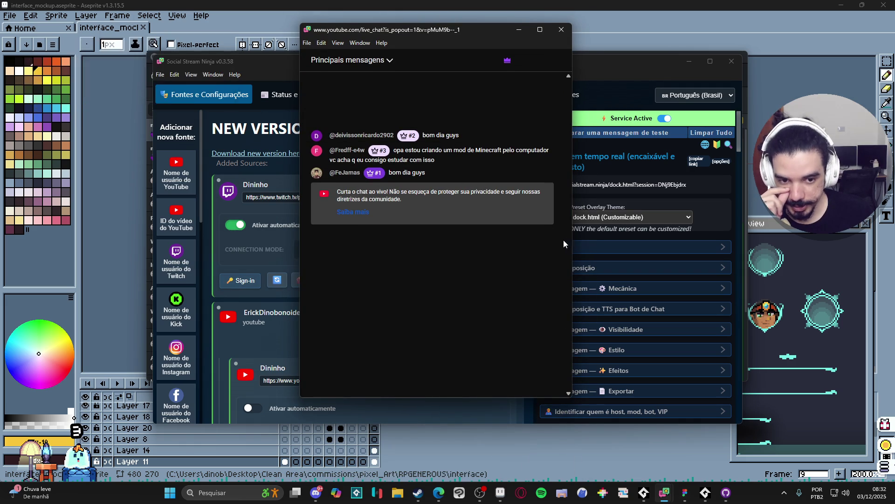
left_click_drag(571, 243, 524, 249)
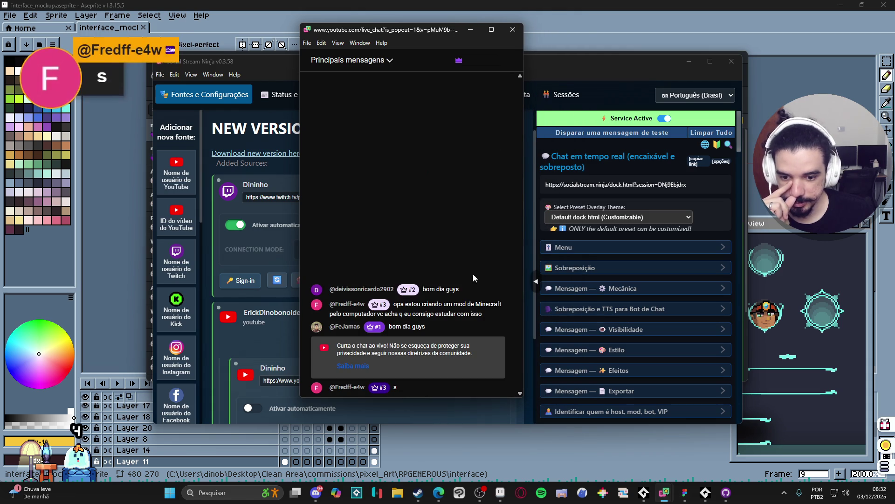
left_click(512, 30)
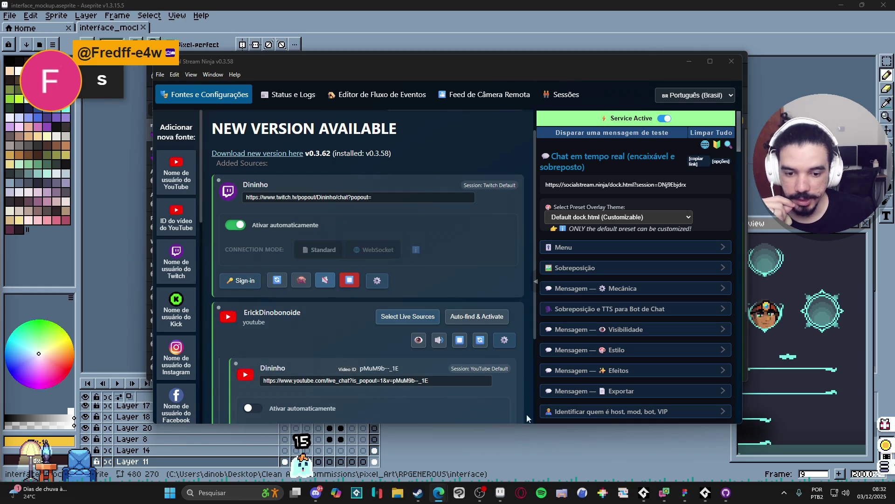
Scroll through Social Stream Ninja's sources panel, then minimize its window
scroll(301, 338, "down", 2)
scroll(308, 336, "down", 1)
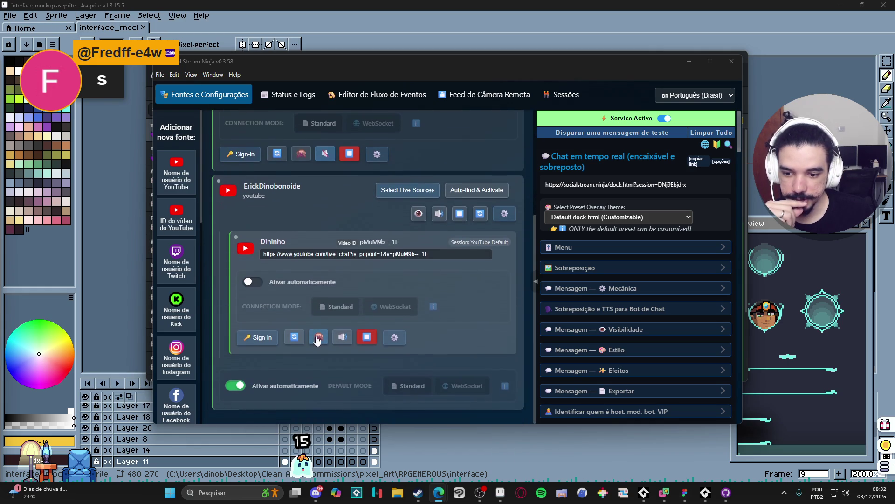
scroll(447, 368, "up", 4)
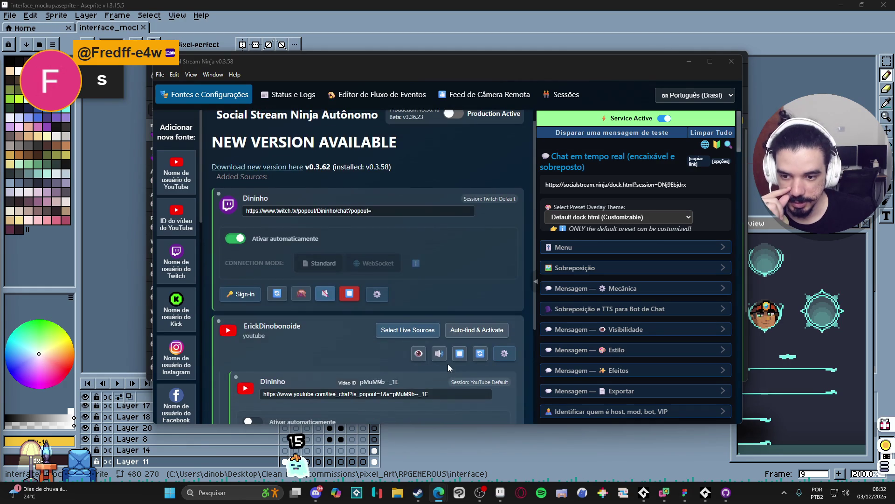
left_click(689, 61)
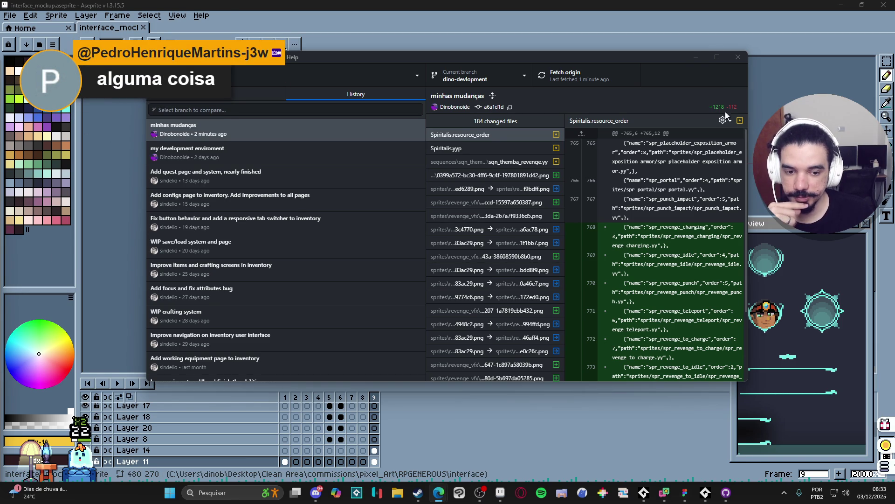
Bring the Steam library forward and quit Steam via the Steam menu's Sair option
left_click(695, 57)
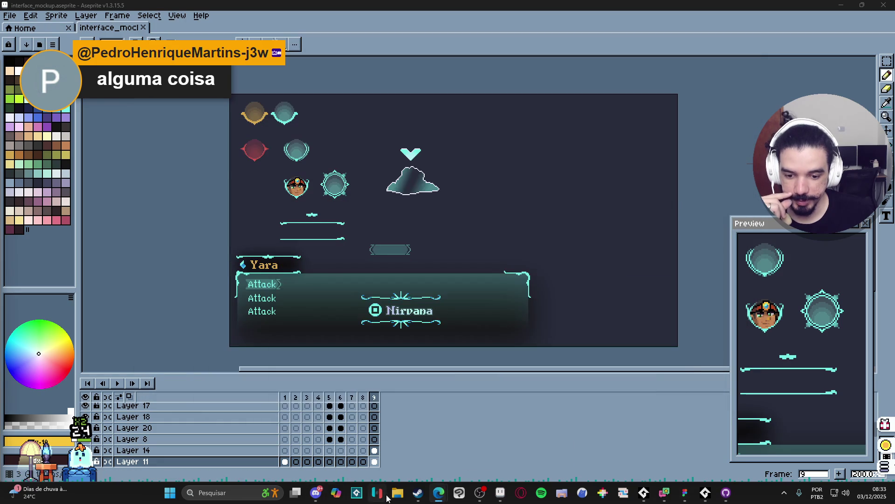
left_click(418, 492)
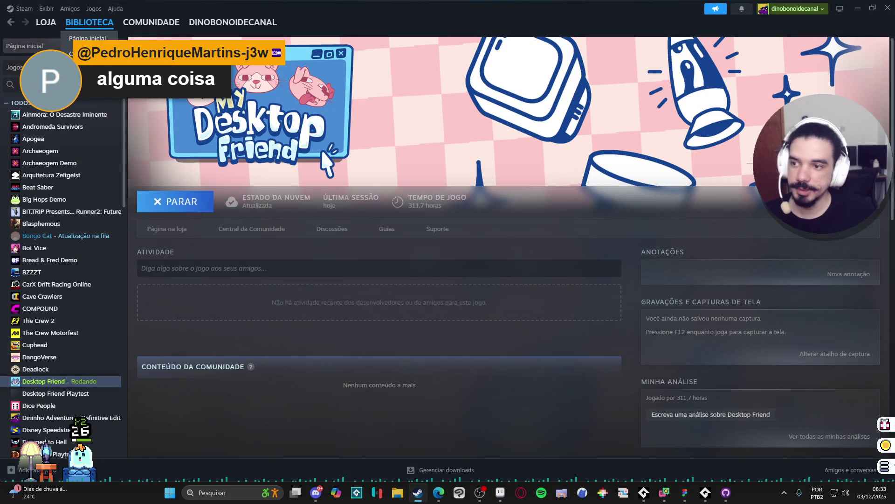
left_click(18, 85)
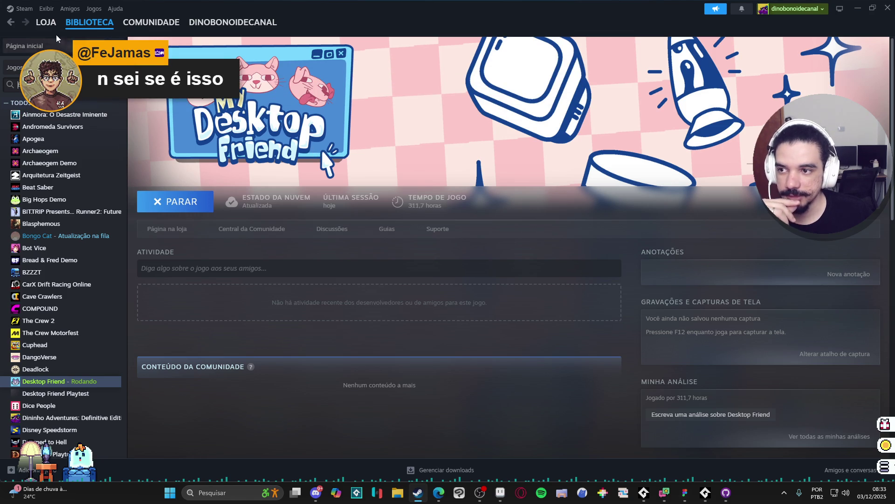
mouse_move(36, 25)
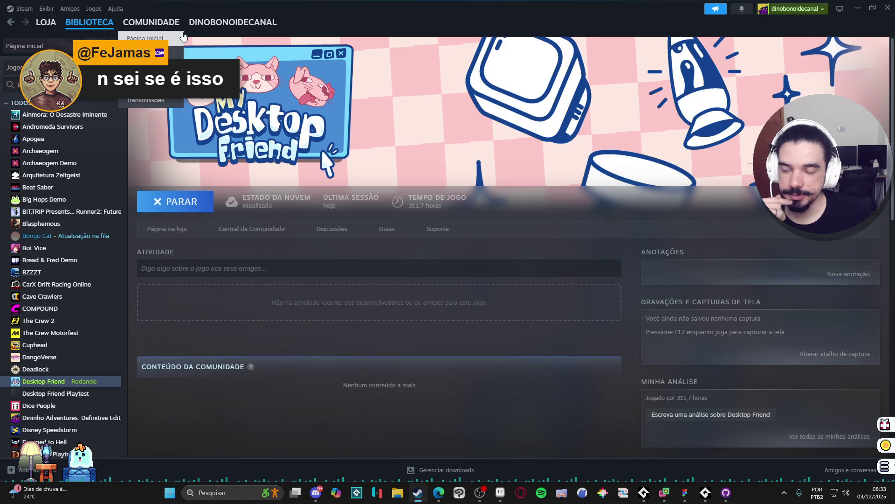
left_click(19, 8)
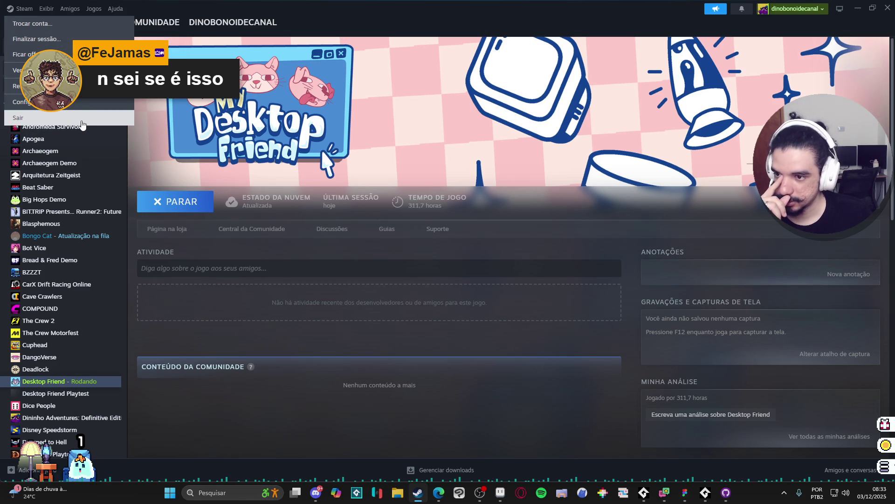
left_click(87, 123)
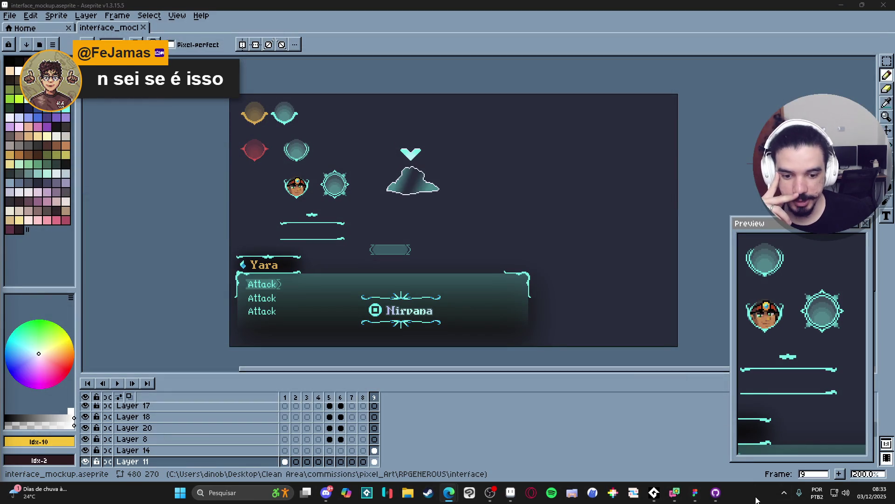
left_click(784, 492)
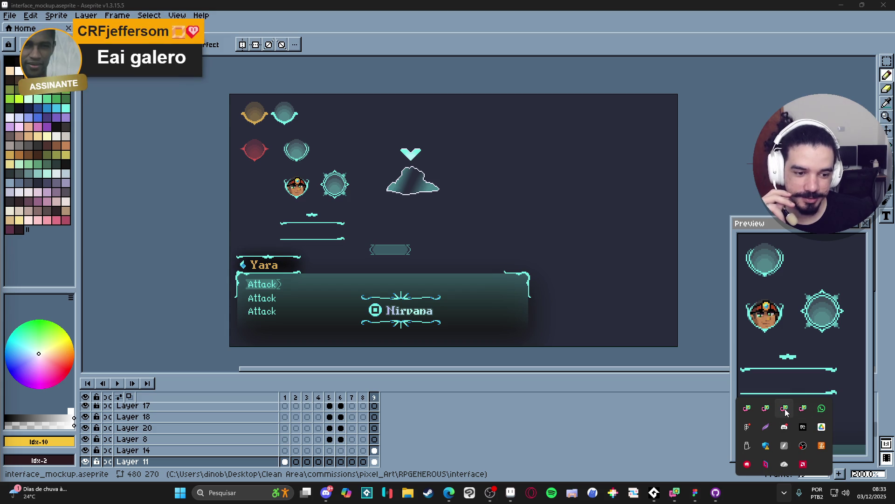
right_click(748, 409)
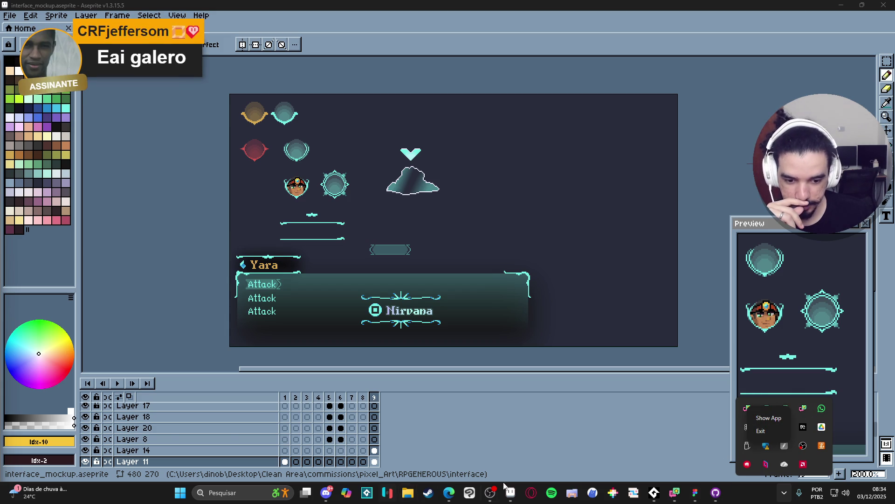
left_click(675, 493)
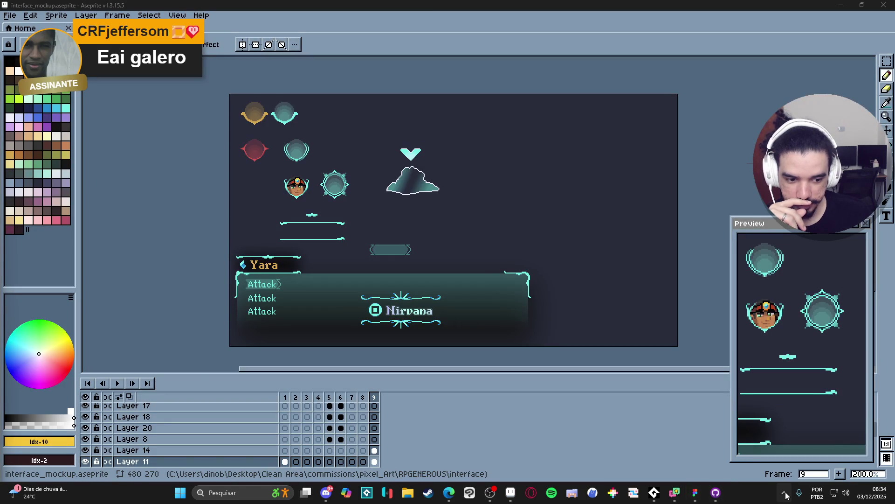
left_click(784, 492)
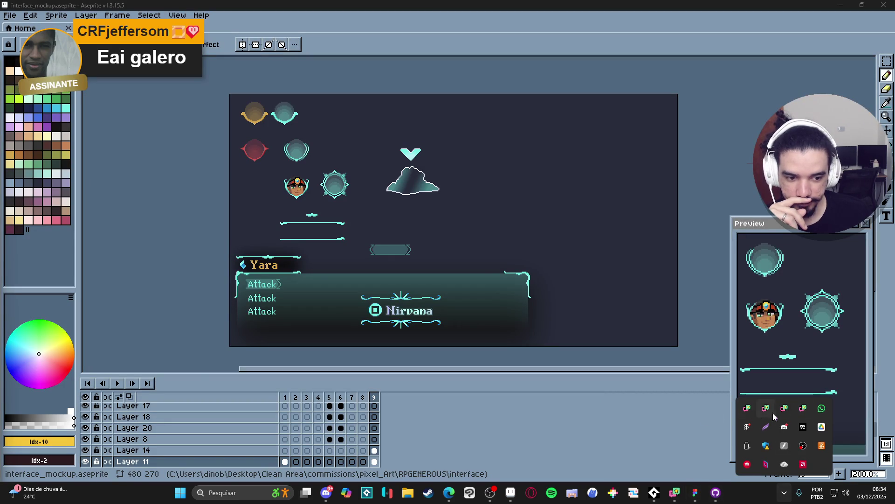
left_click(615, 351)
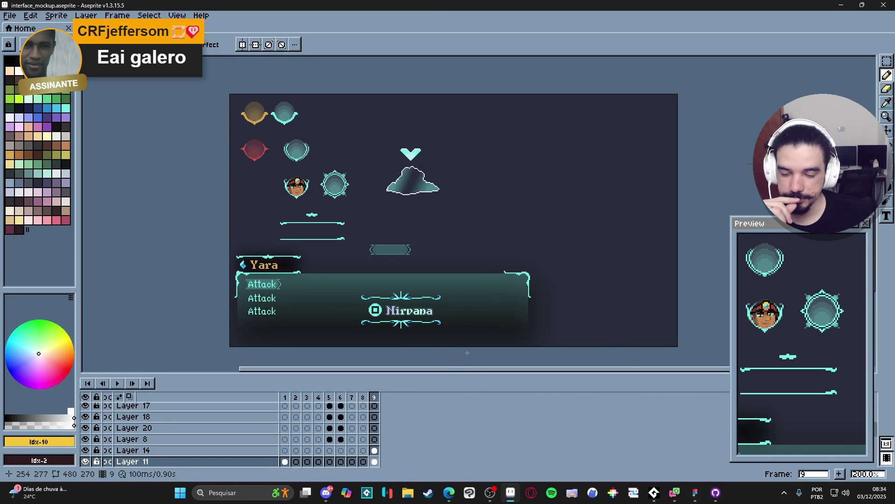
View the Main menu frame, return to battle frame 9, and start Steam from the tray
key("Right")
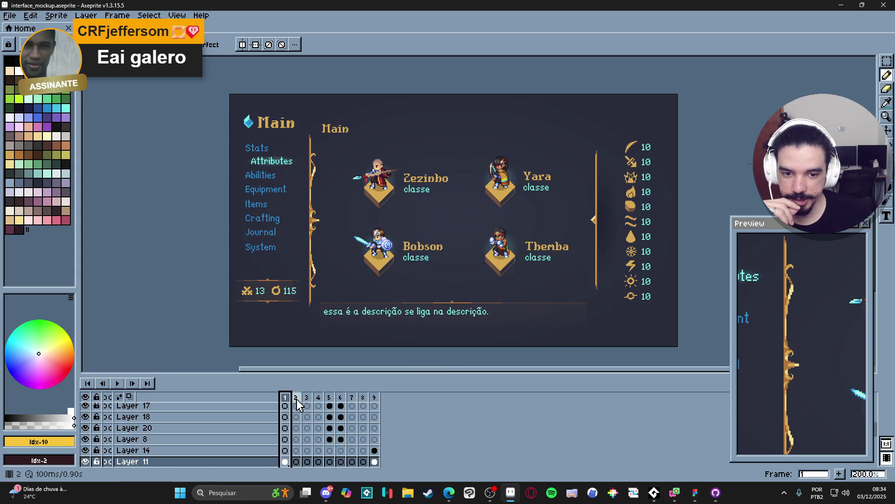
left_click(376, 398)
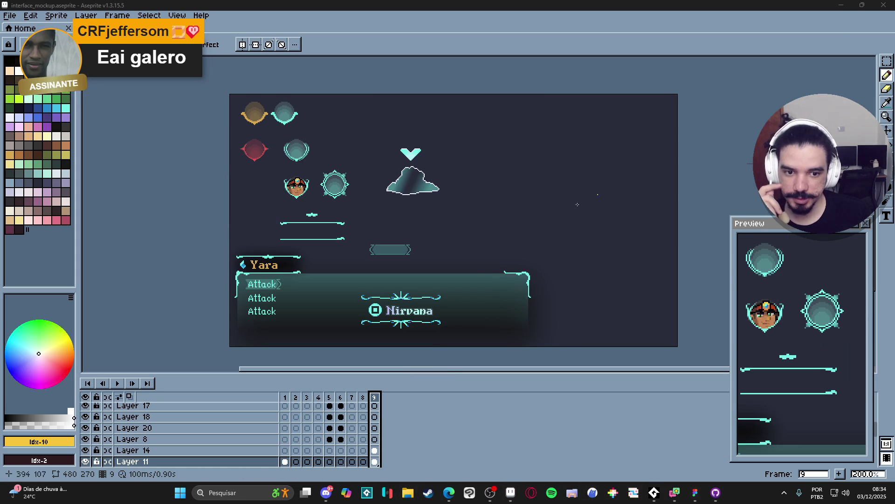
left_click(786, 493)
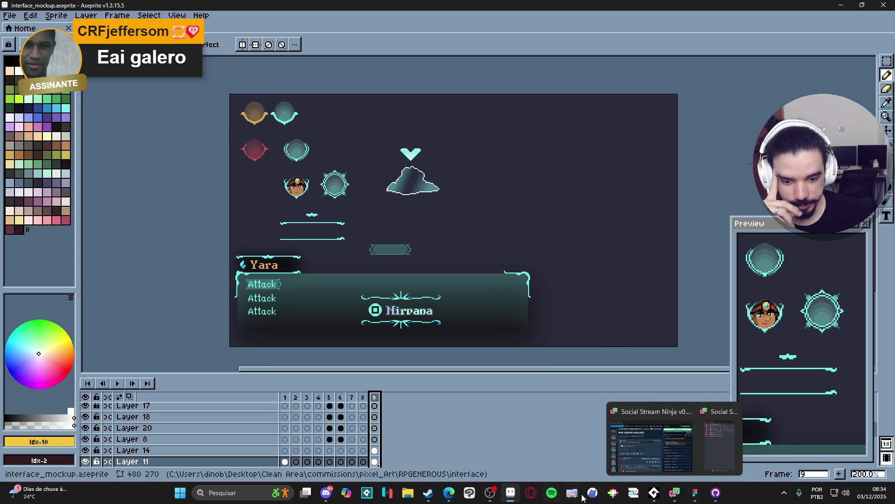
mouse_move(451, 492)
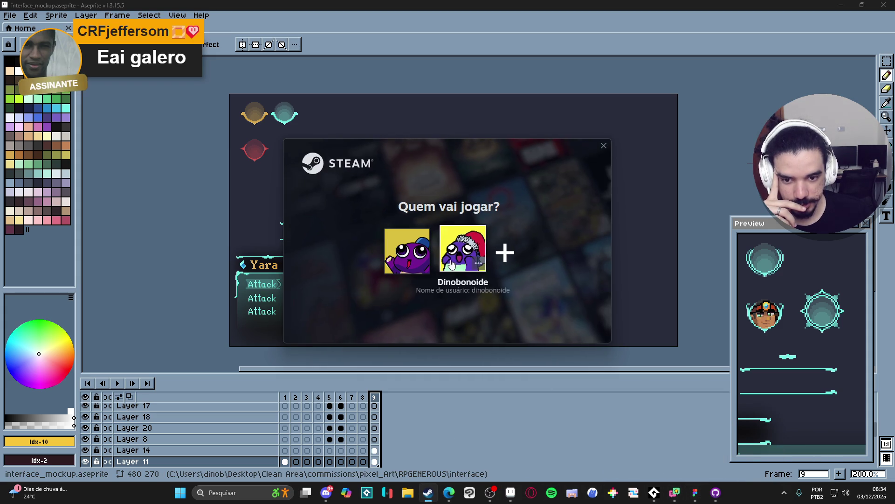
Sign in to Steam, dismiss the sale promo, launch GameMaker from BIBLIOTECA, and minimize Steam
left_click(451, 262)
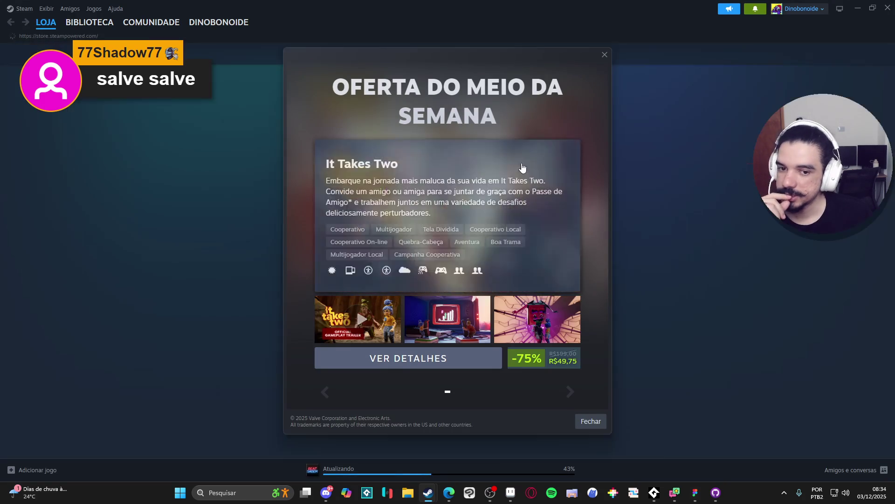
left_click(605, 54)
left_click(89, 22)
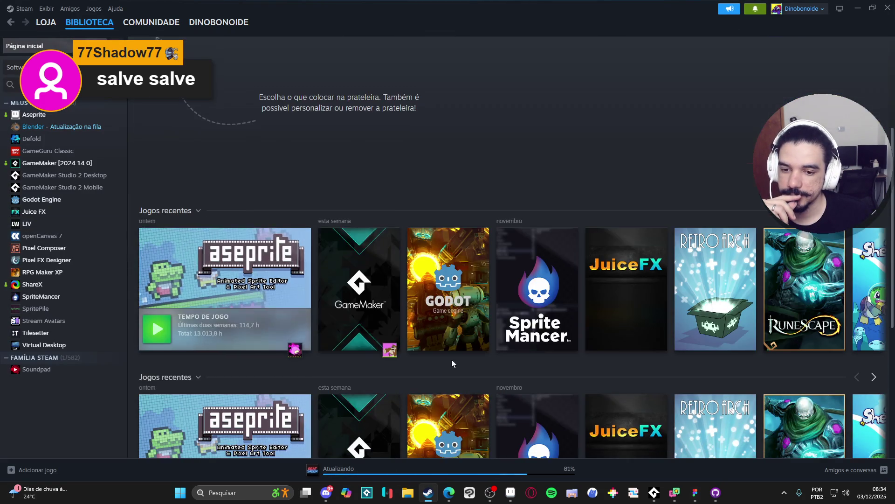
left_click(350, 320)
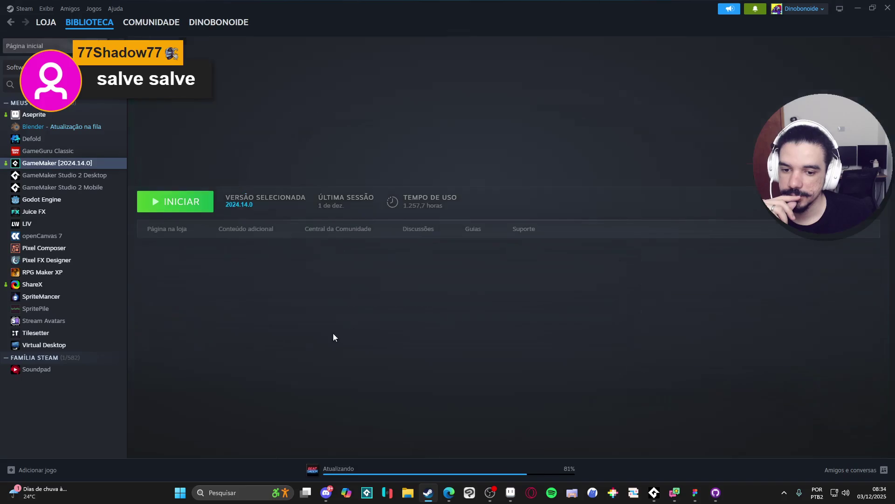
left_click(175, 229)
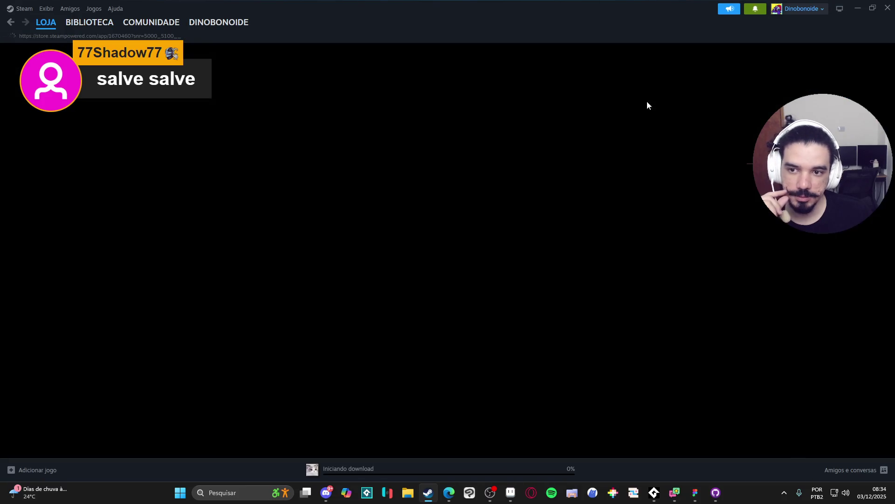
left_click(10, 24)
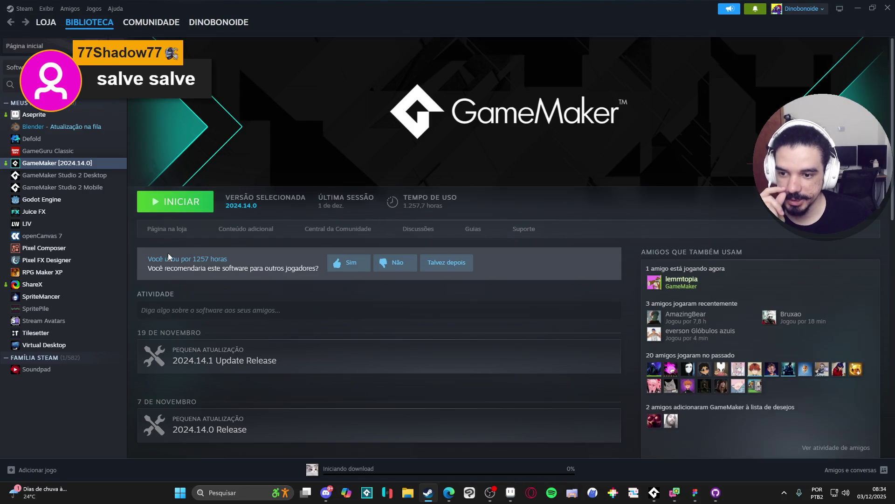
left_click(168, 201)
left_click(859, 9)
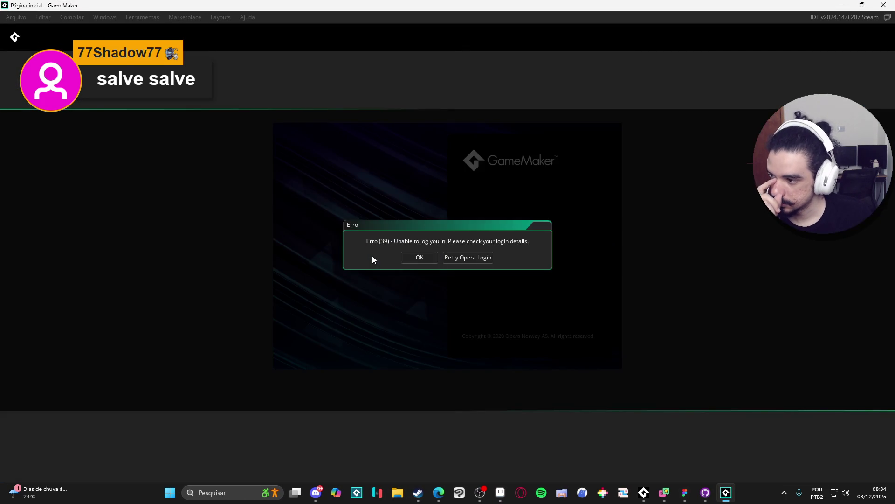
Dismiss the Erro (39) login error and open the Spiritalis project from Recent Projects
left_click(413, 261)
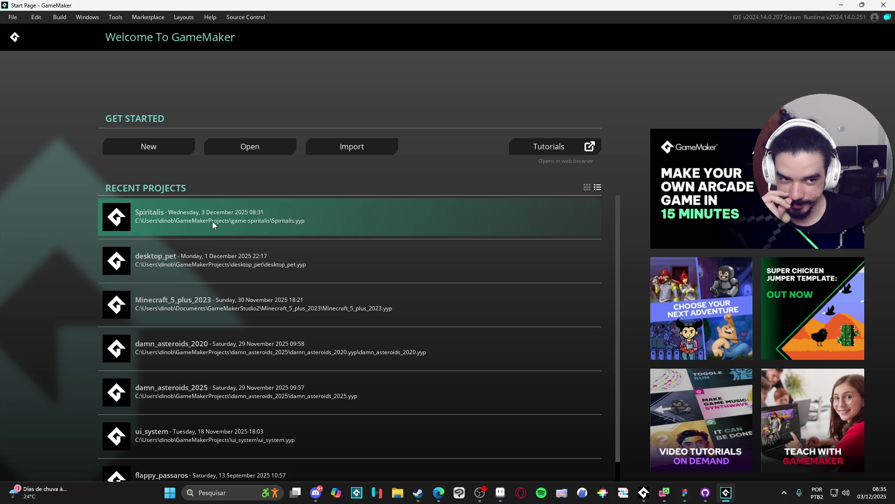
left_click(212, 221)
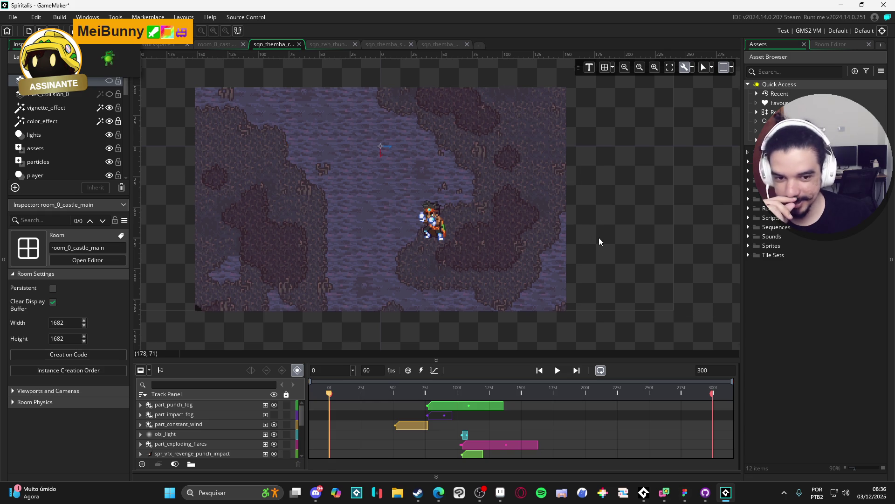
Recenter the character in the castle room view, then bring the Spiritalis design file forward
left_click_drag(598, 238, 609, 252)
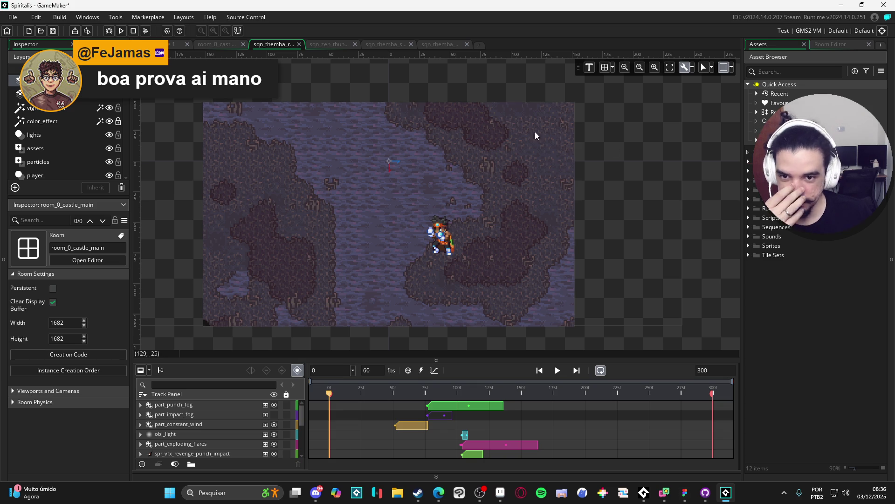
key("alt+Tab")
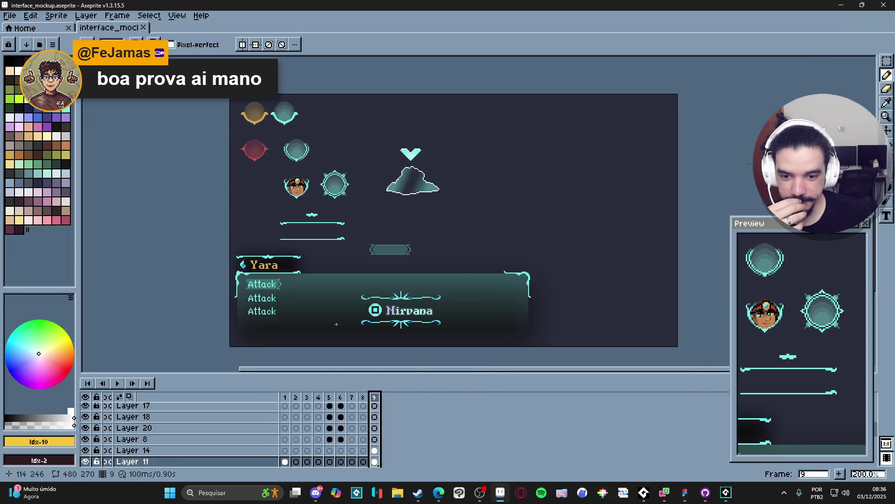
left_click(687, 492)
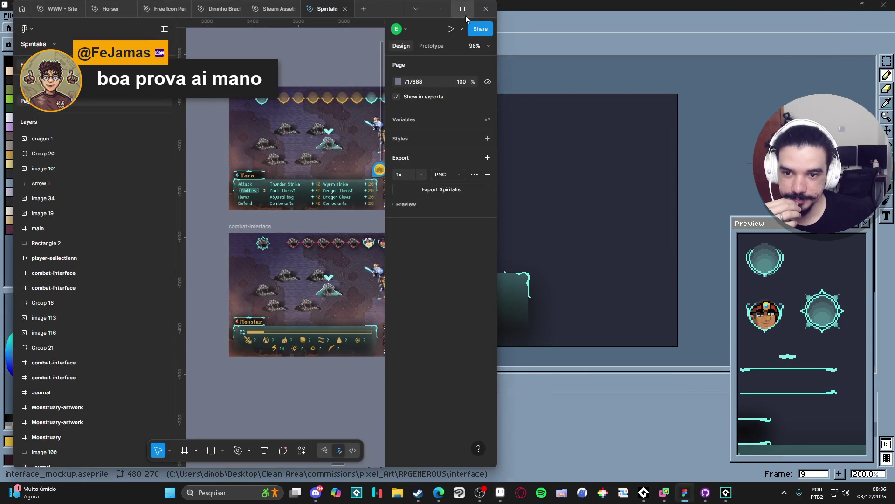
Maximize Figma and read the first comment thread on the commented panel
left_click(464, 12)
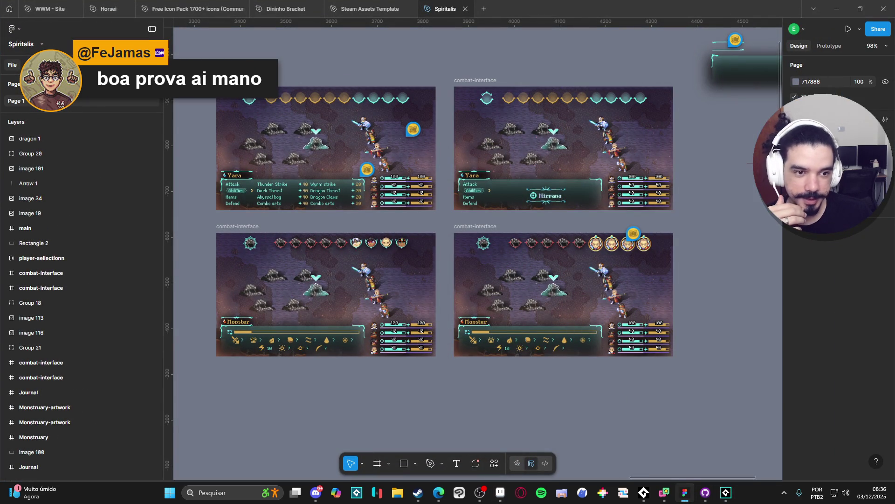
key("c")
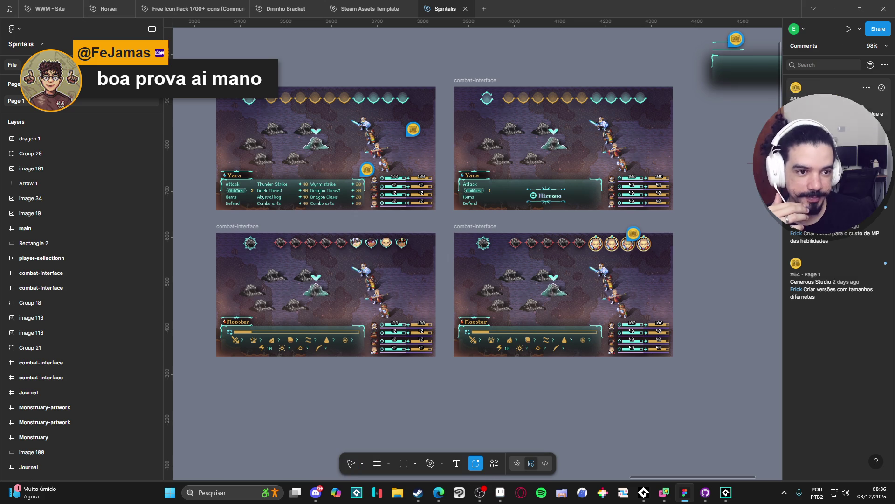
left_click(821, 89)
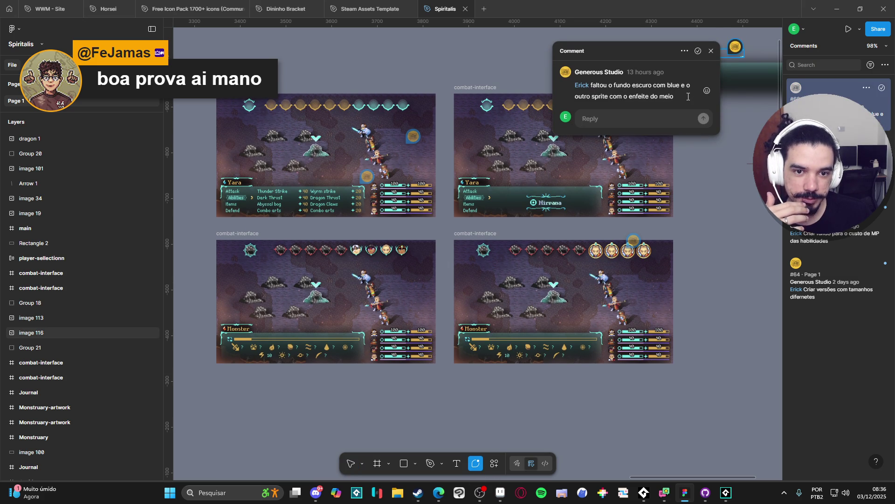
left_click_drag(701, 172, 555, 293)
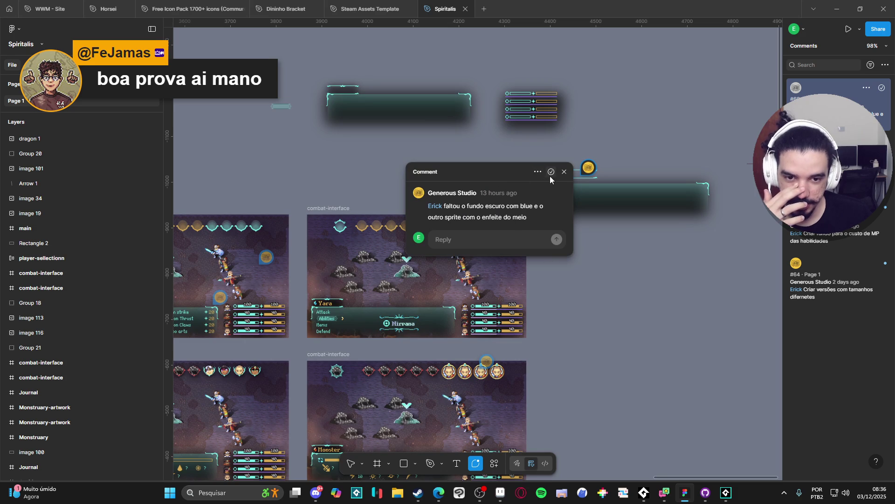
scroll(567, 187, "up", 3)
scroll(567, 187, "right", 3)
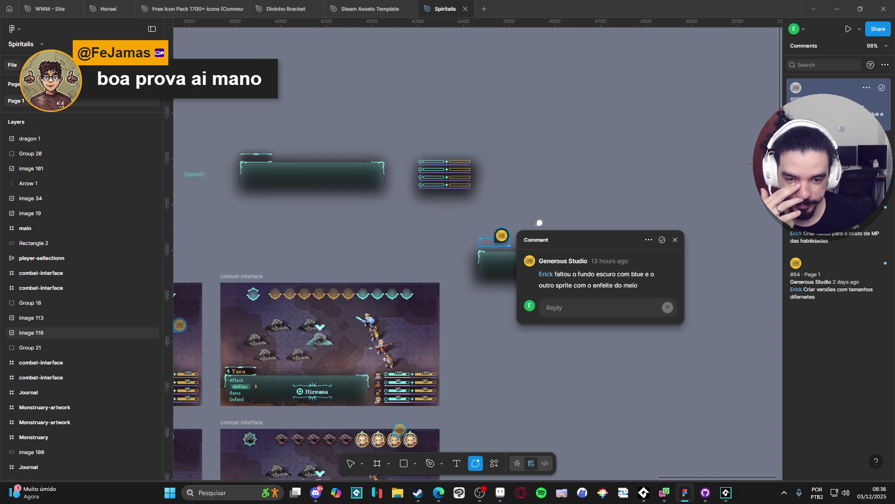
left_click_drag(328, 240, 424, 208)
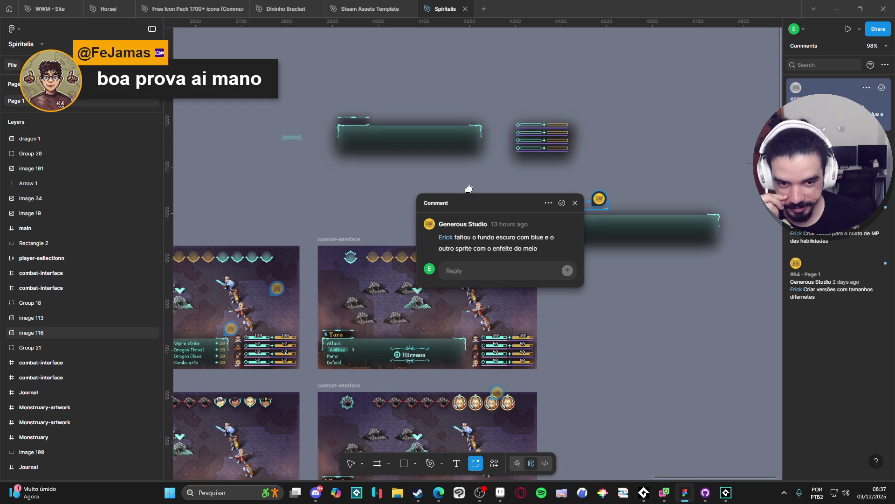
left_click(575, 203)
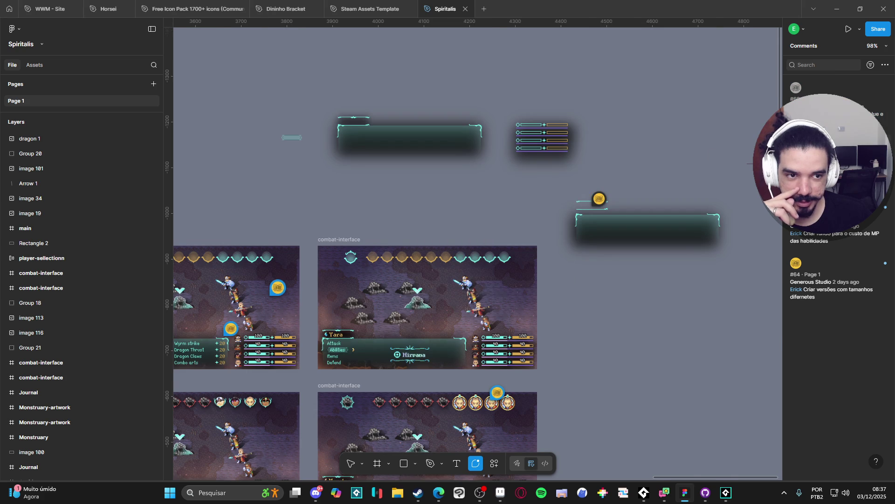
Read the comment requesting positive/negative status text behind the characters
left_click(277, 288)
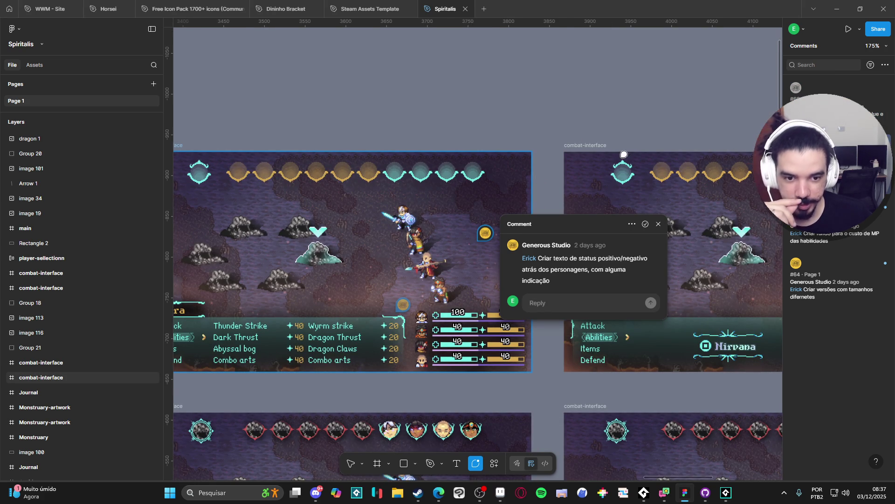
scroll(485, 140, "up", 1)
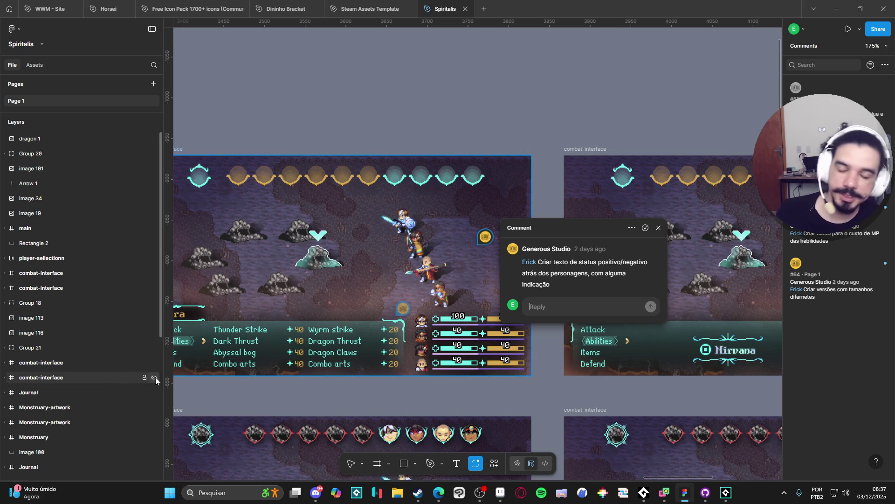
left_click_drag(361, 296, 345, 294)
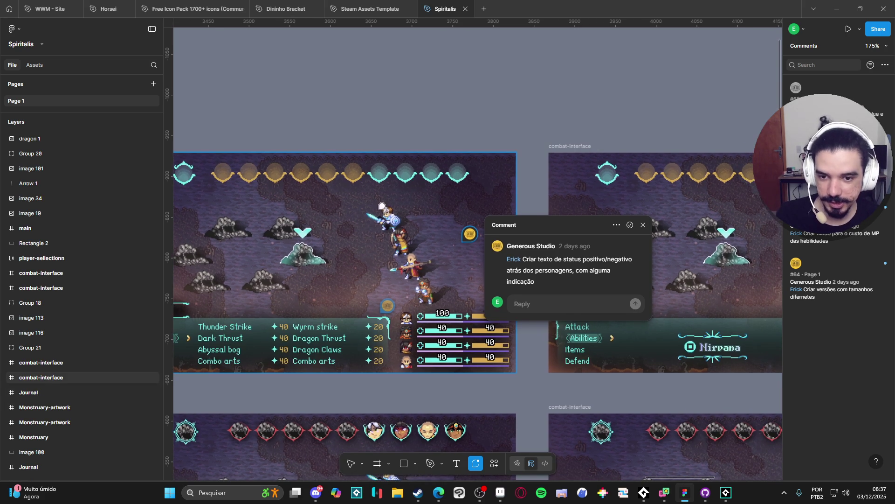
left_click(643, 225)
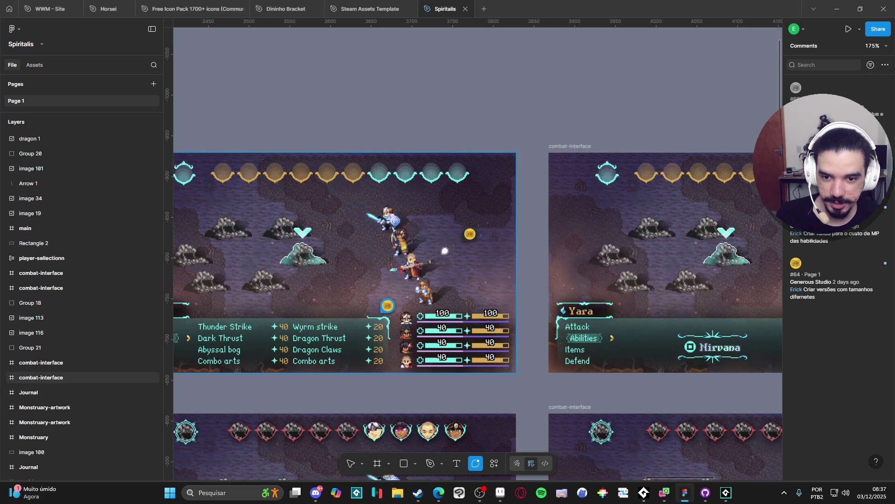
scroll(368, 193, "left", 3)
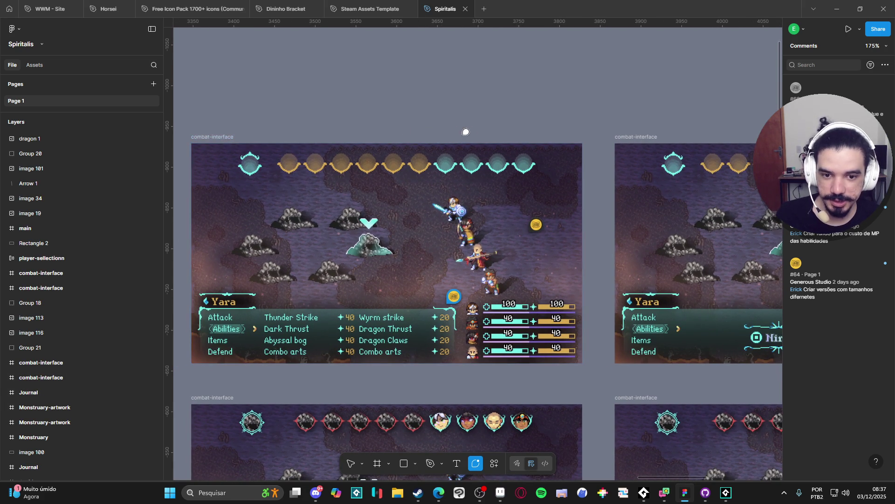
Select the top-left combat-interface frame and return to Aseprite
left_click(350, 463)
left_click(223, 138)
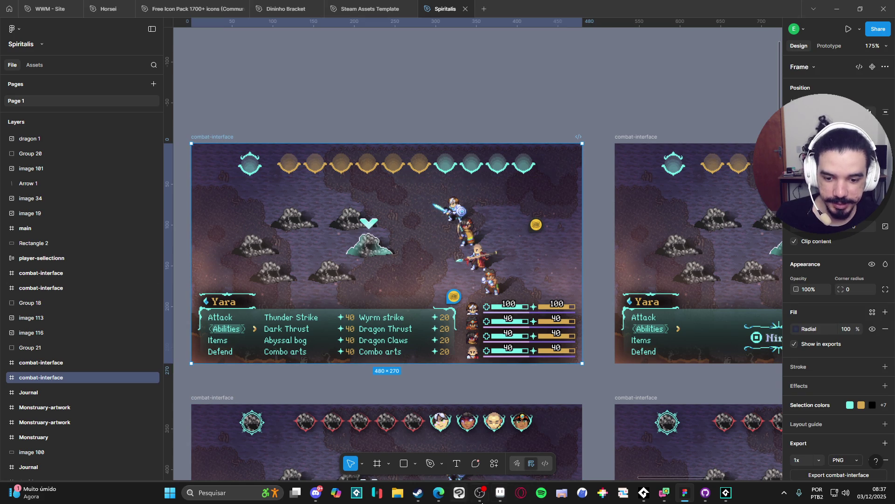
left_click(500, 493)
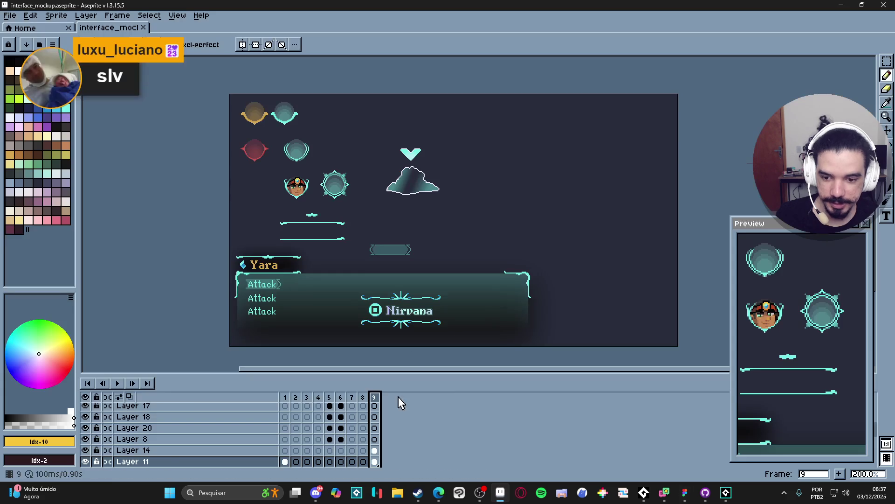
Try Layer 2 and Layer 1 visibility, leaving the Layer 1 Copy battle background shown
scroll(186, 439, "down", 5)
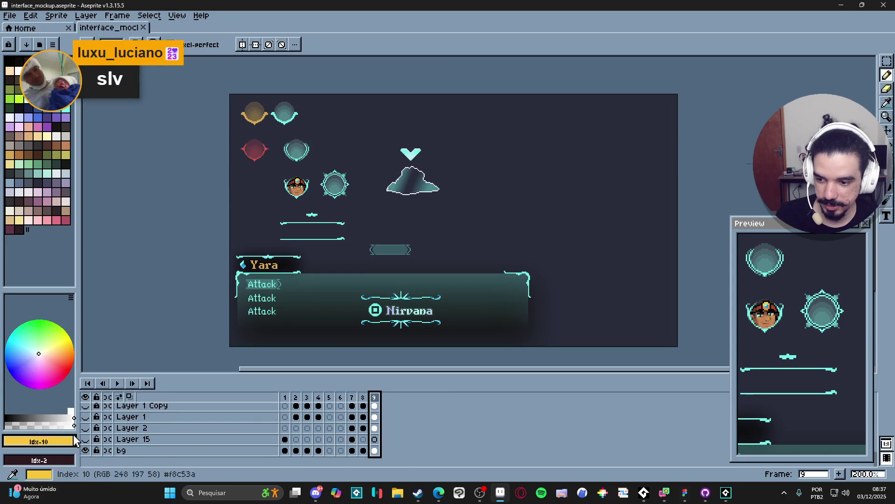
left_click(86, 406)
left_click(85, 405)
left_click(86, 416)
left_click(85, 417)
left_click(85, 428)
left_click(85, 427)
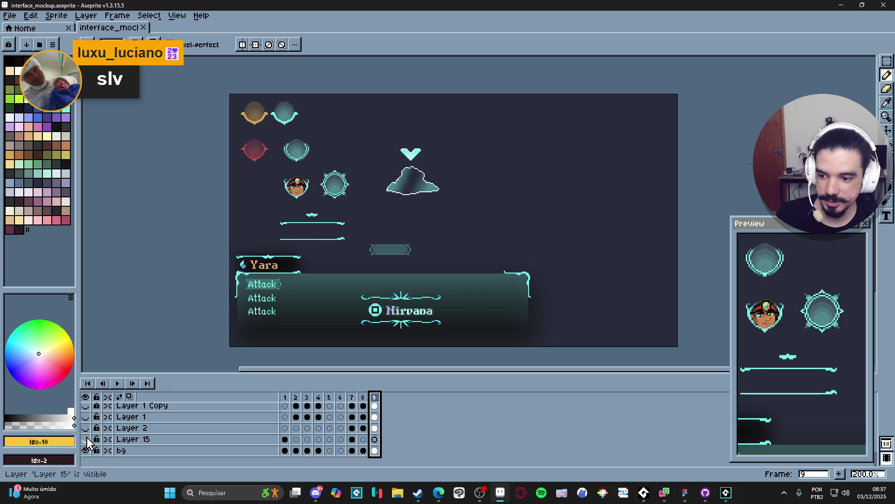
left_click(85, 405)
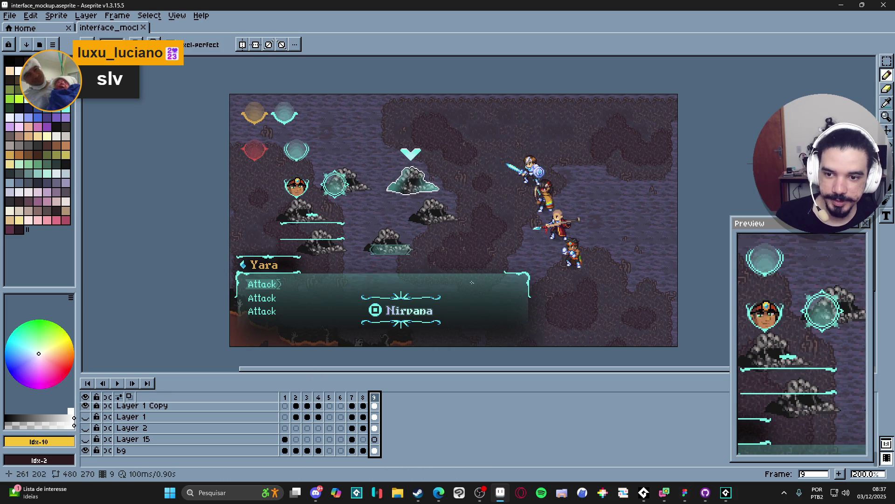
Check the GameMaker project window, then return to the Figma mockup file
left_click(724, 500)
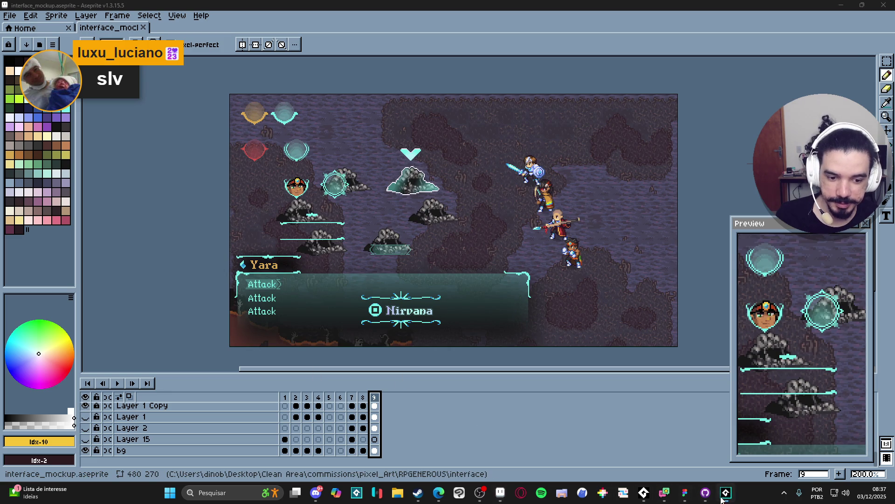
left_click(724, 500)
mouse_move(669, 499)
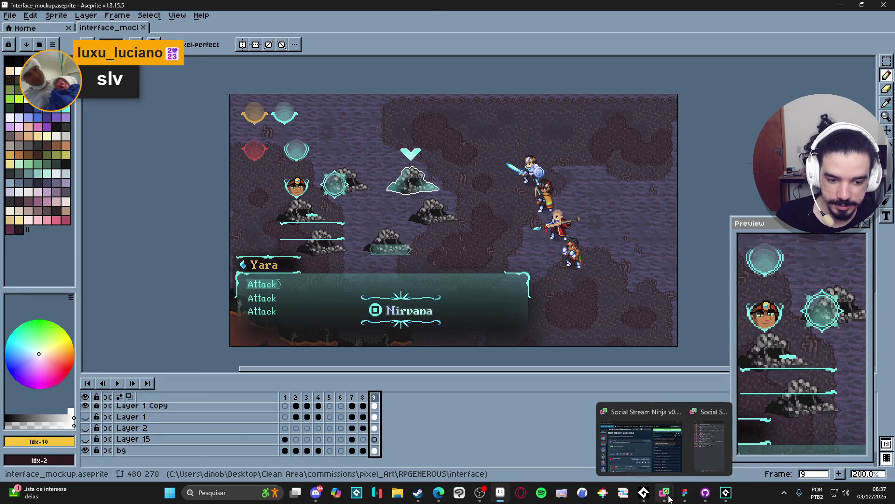
left_click(685, 445)
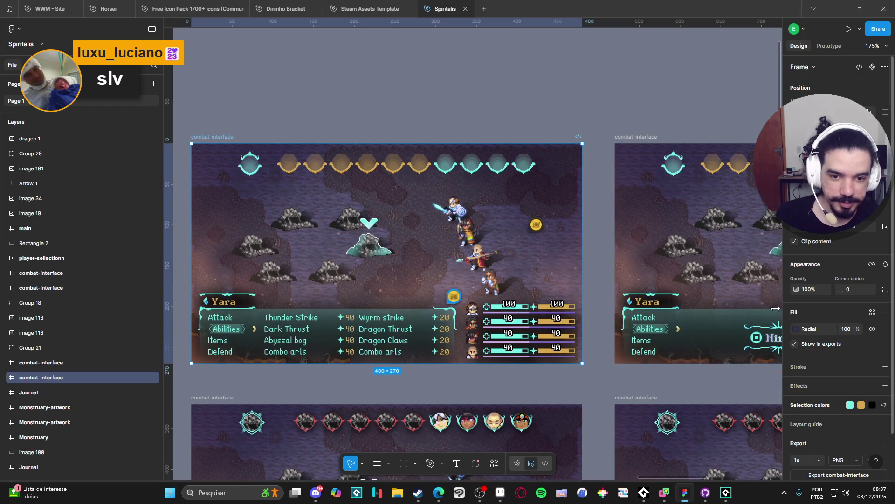
Set the frame export scale to 4x and start an export, then cancel the save
scroll(829, 408, "down", 2)
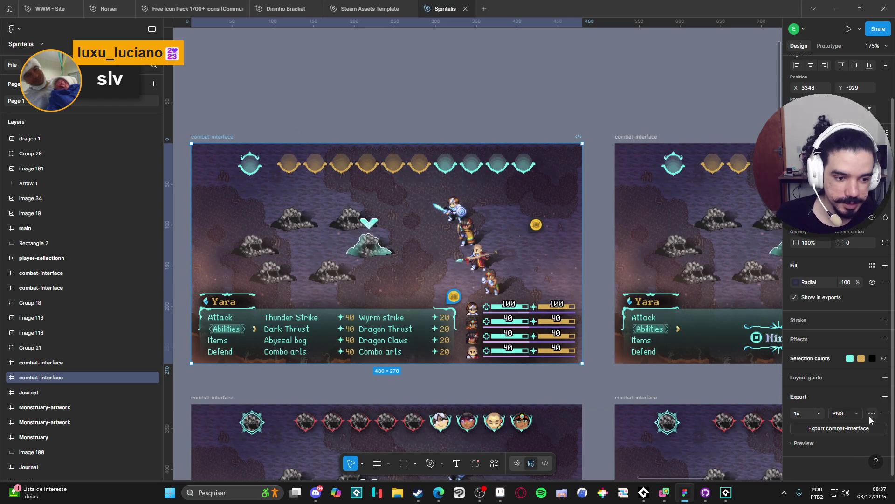
left_click(821, 413)
left_click(823, 440)
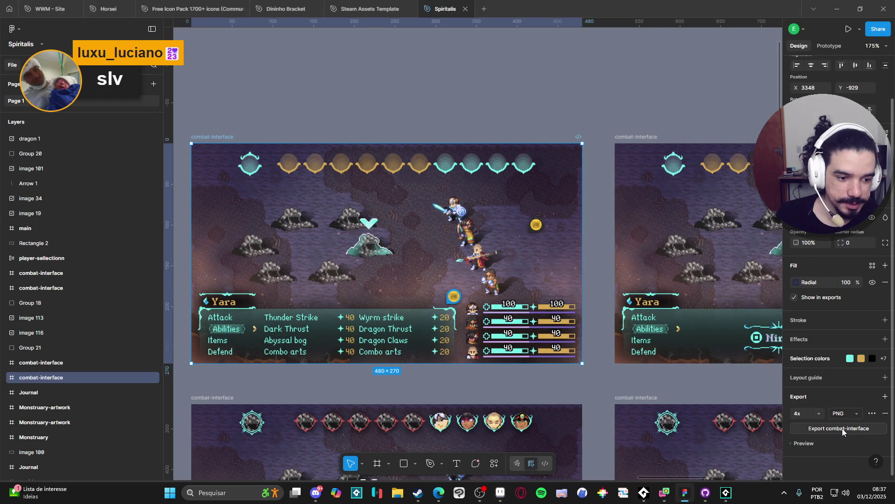
left_click(842, 429)
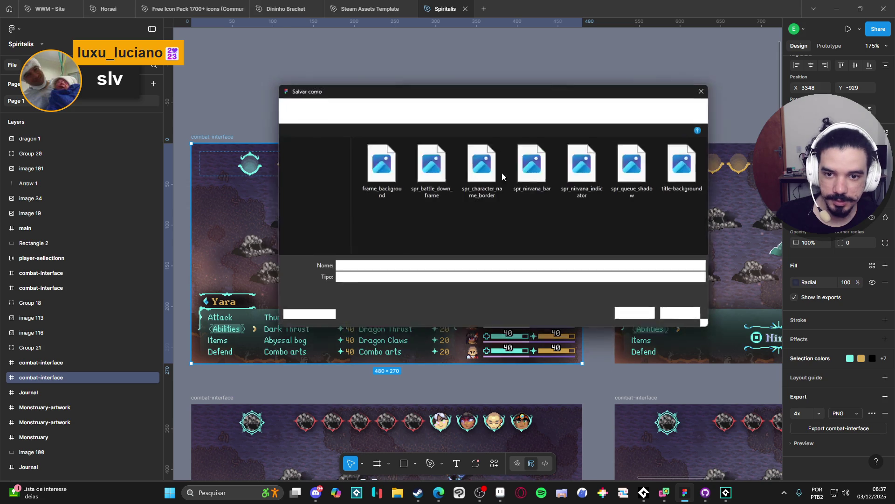
left_click(490, 108)
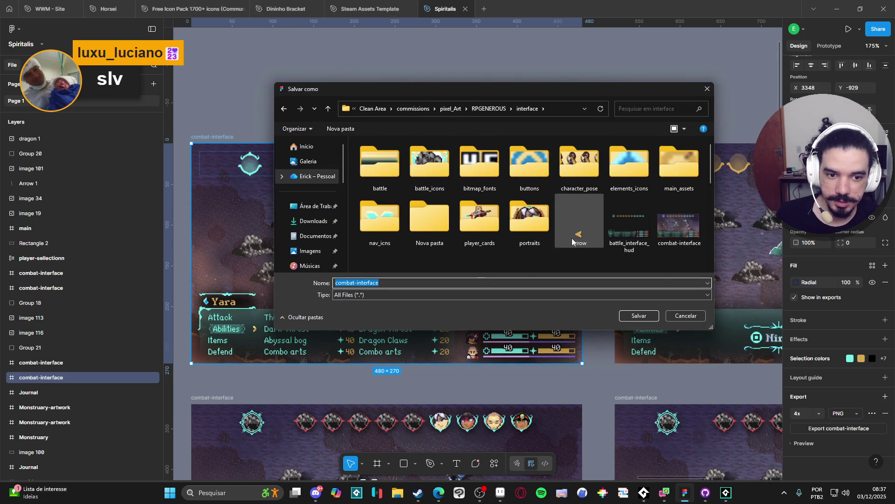
scroll(572, 238, "down", 1)
left_click(680, 174)
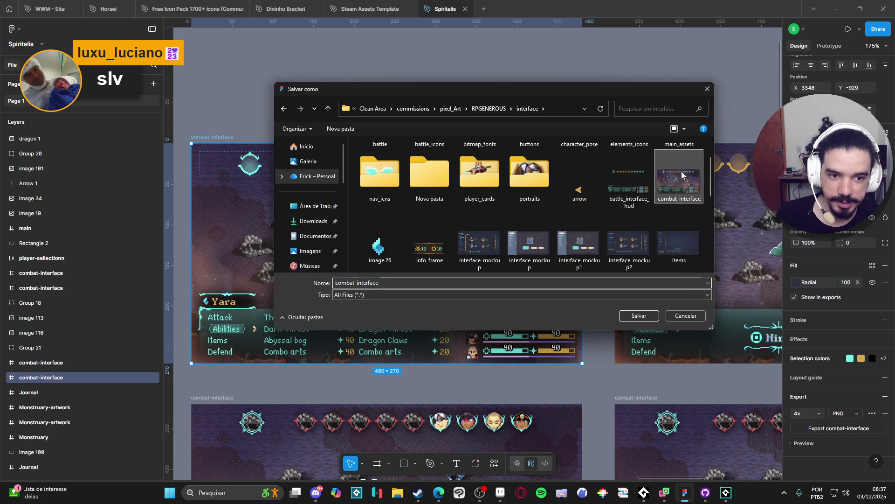
mouse_move(628, 84)
left_mouse_down()
mouse_move(600, 237)
mouse_move(570, 226)
mouse_move(583, 105)
left_mouse_up()
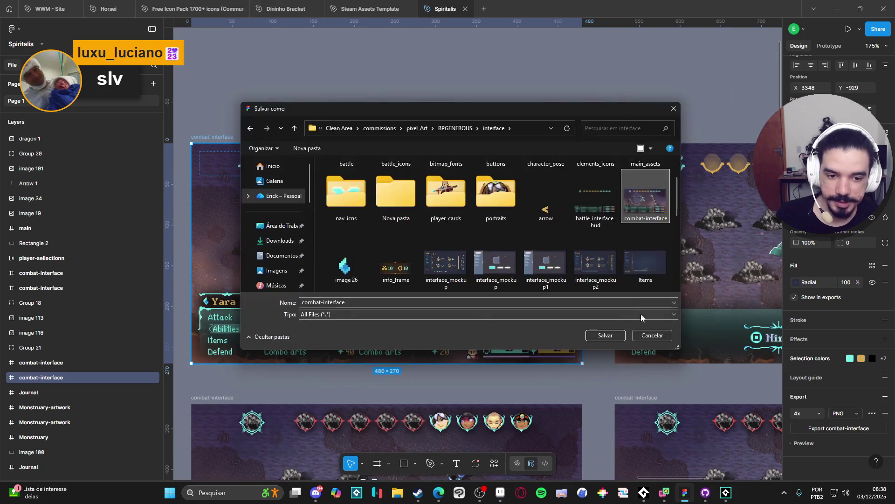
left_click(645, 334)
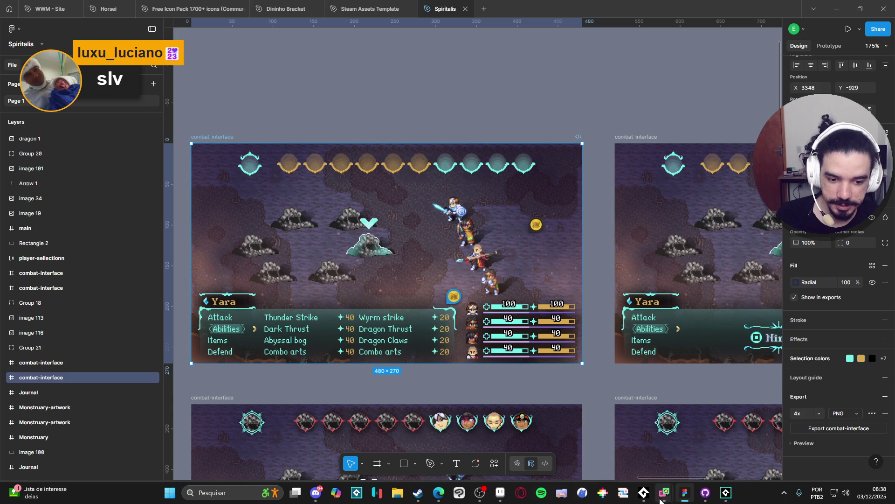
Try a 4x export of the lower-left combat-interface frame, cancelling without saving
mouse_move(644, 492)
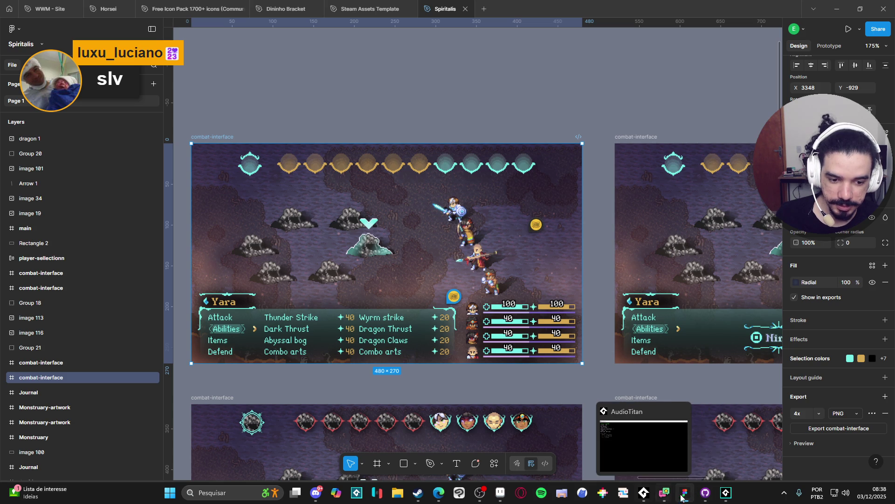
mouse_move(725, 496)
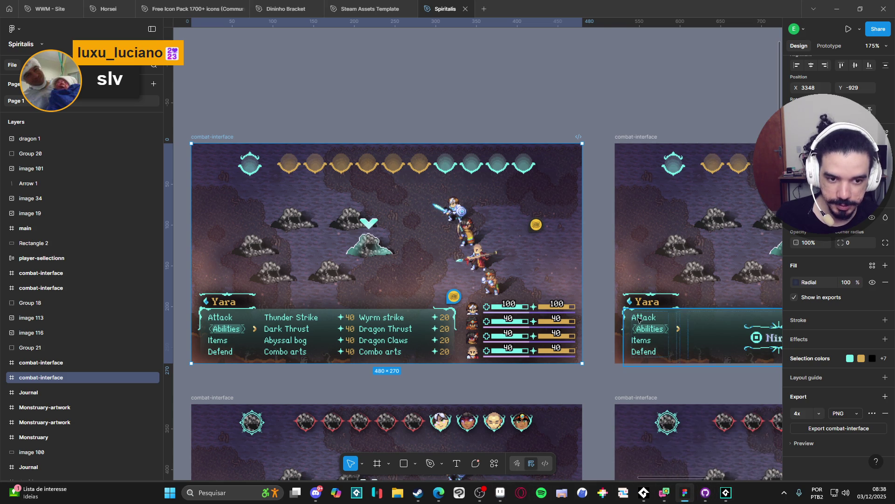
scroll(586, 209, "down", 3)
scroll(346, 273, "up", 3)
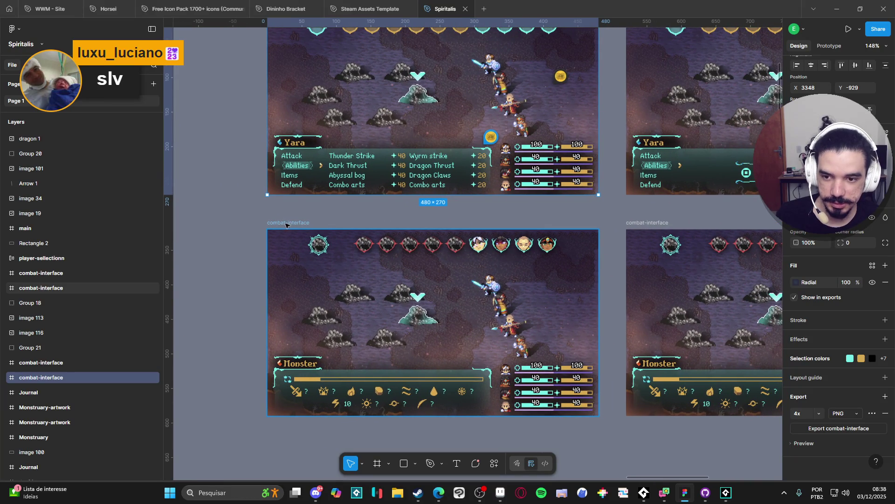
left_click(286, 225)
scroll(513, 262, "right", 2)
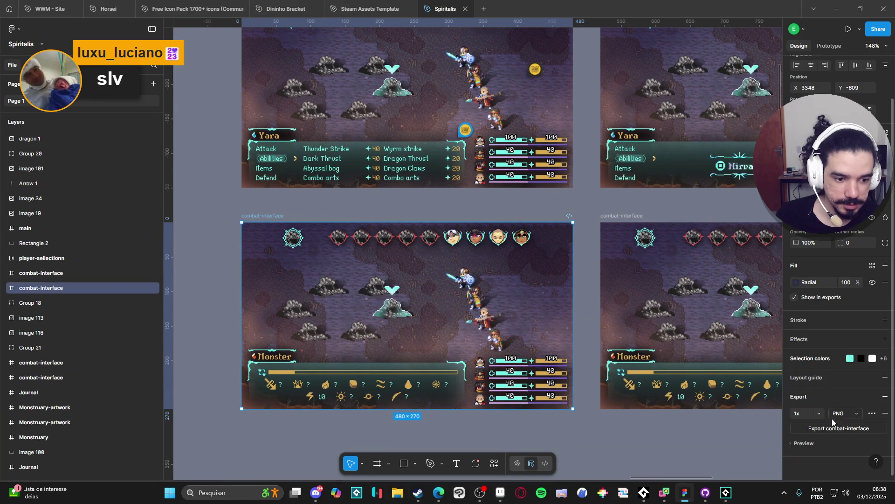
left_click(814, 415)
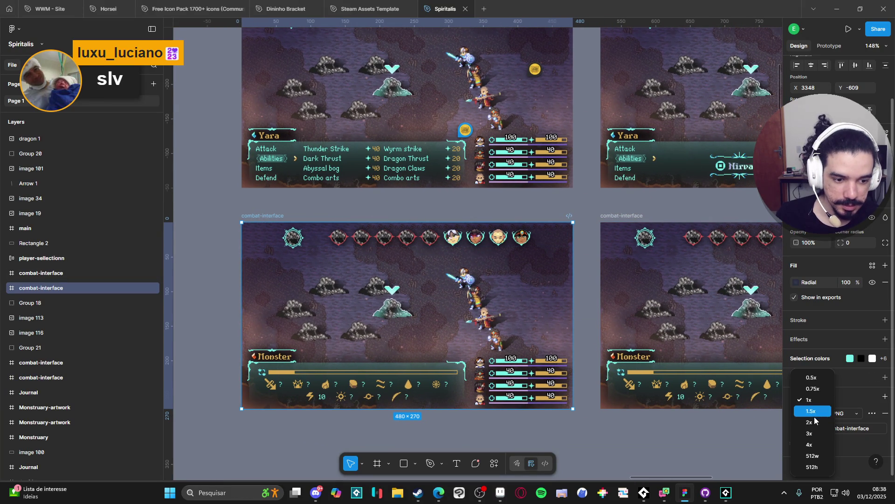
left_click(814, 445)
left_click(839, 428)
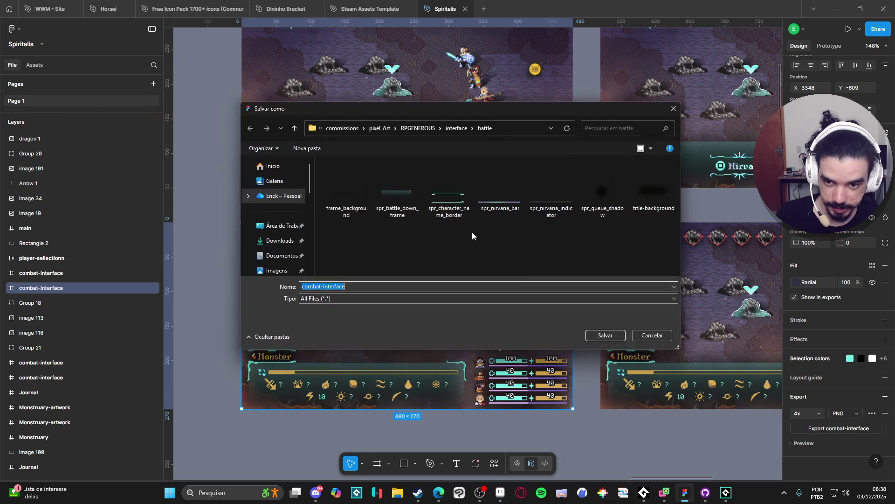
left_click(651, 335)
left_click(872, 413)
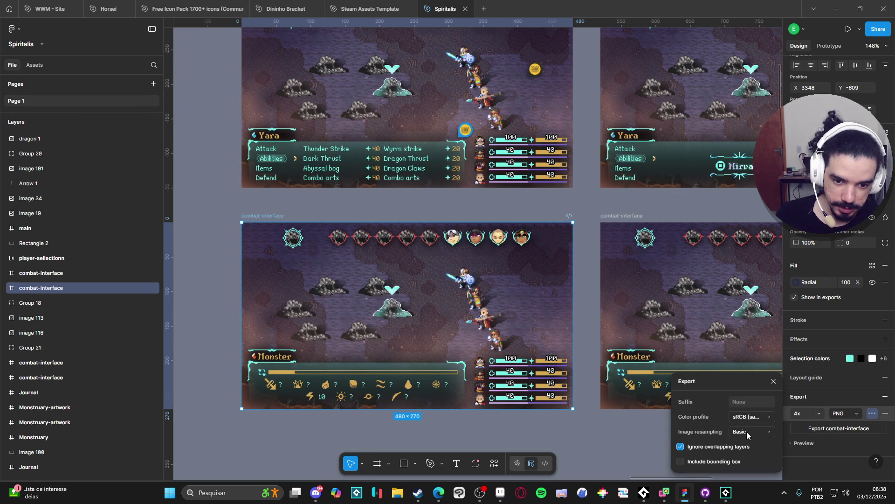
left_click(702, 436)
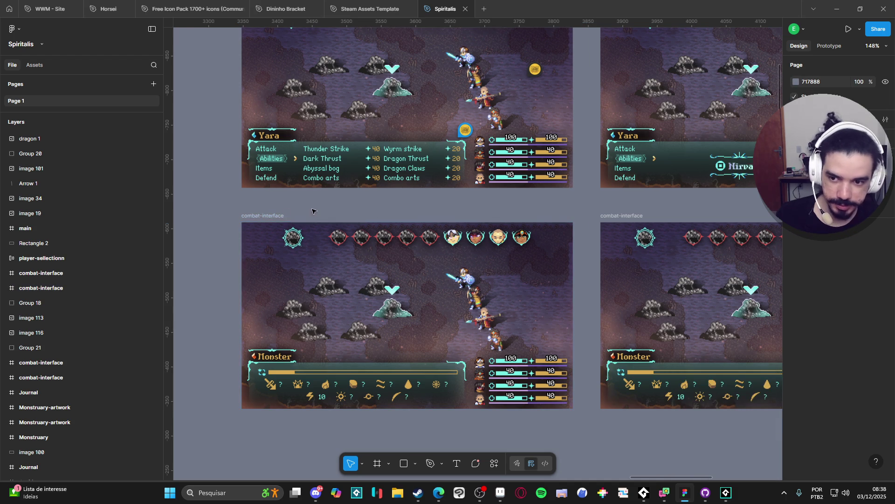
Export the middle combat-interface frame, replacing combat-interface in the interface folder
left_click(266, 216)
scroll(822, 461, "down", 2)
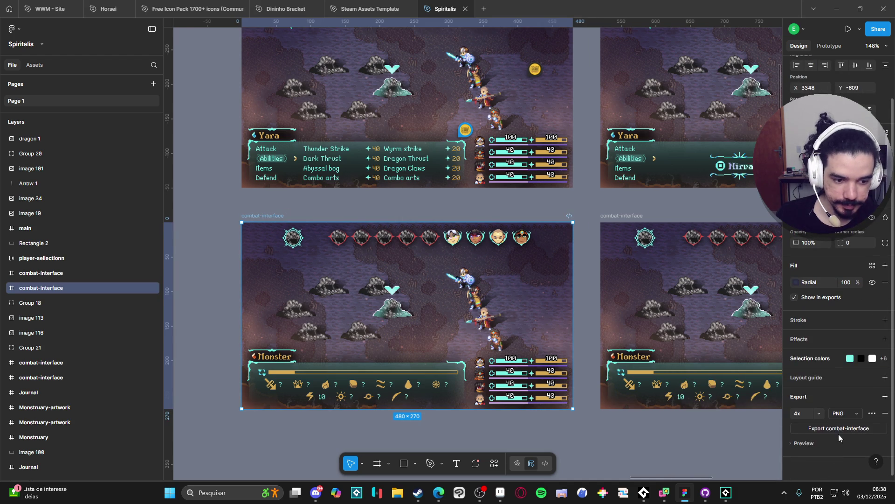
left_click(833, 429)
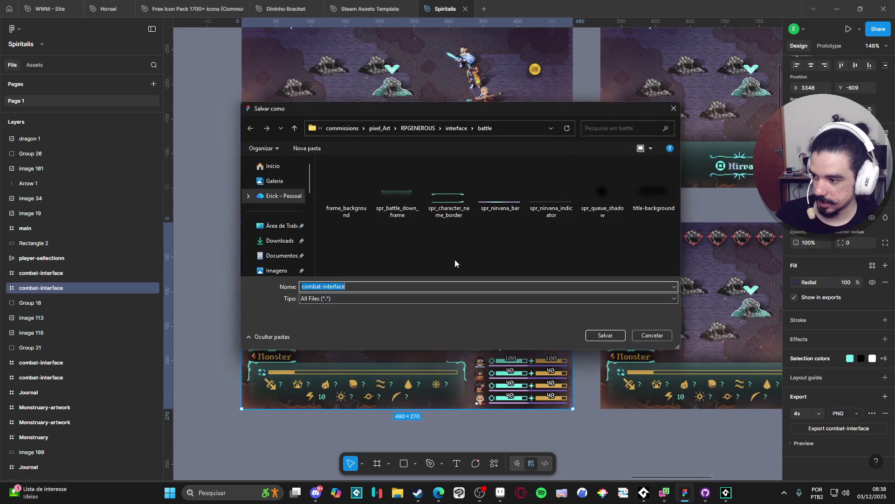
left_click(456, 129)
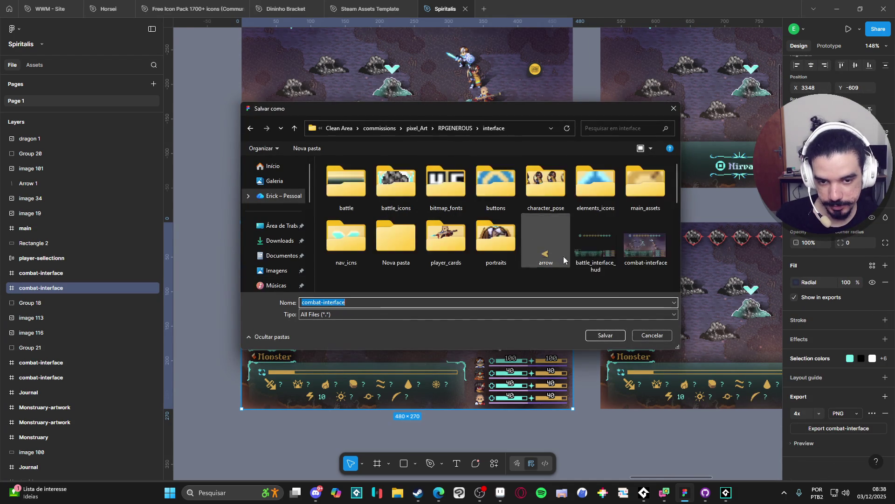
scroll(597, 281, "down", 1)
scroll(598, 280, "up", 1)
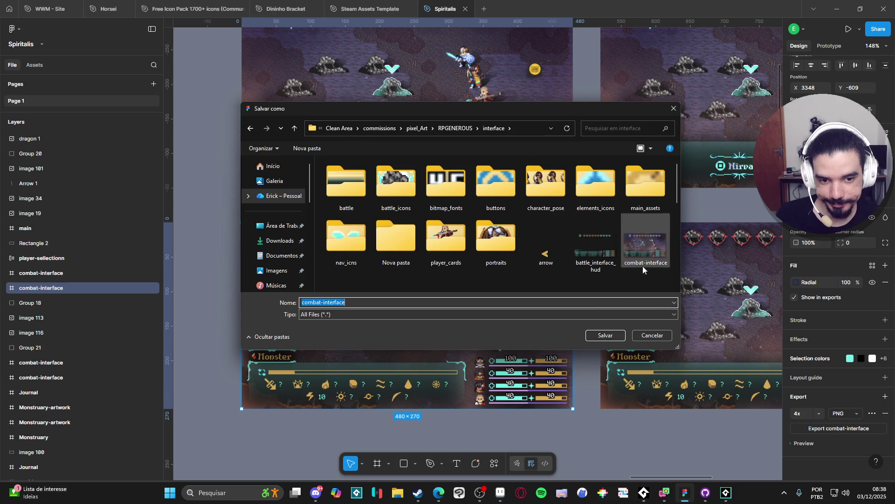
double_click(650, 247)
left_click(466, 246)
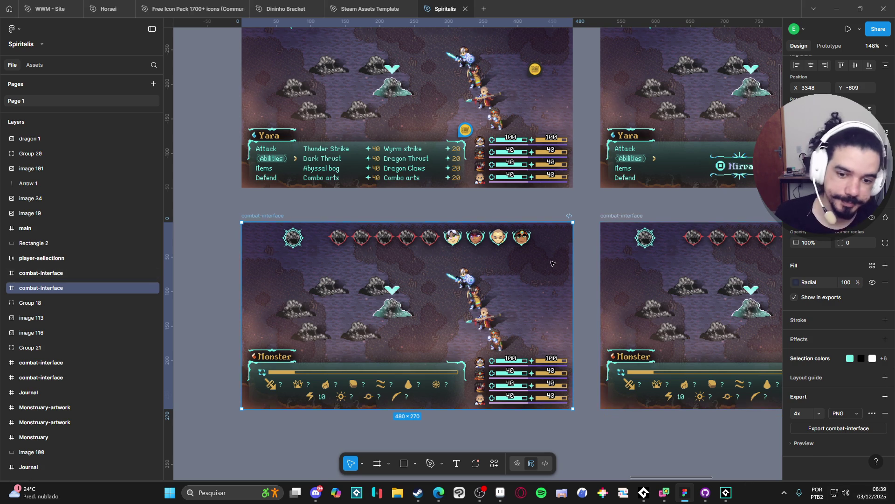
scroll(496, 198, "down", 2)
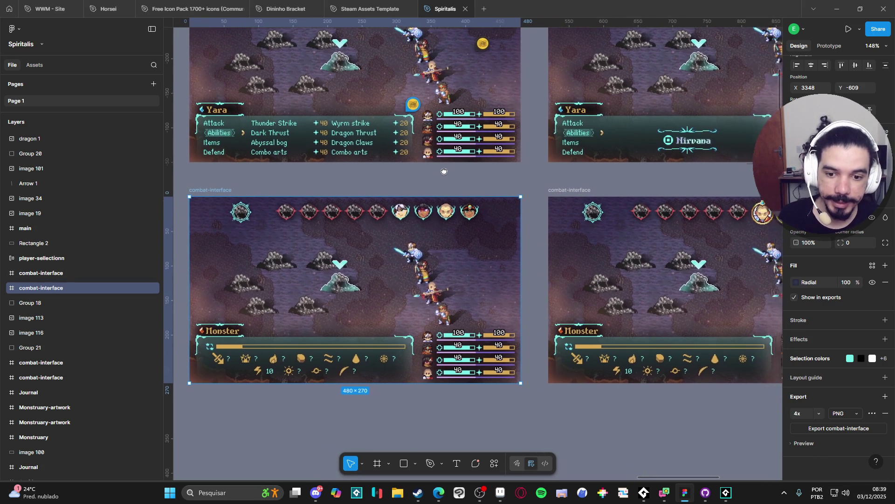
scroll(443, 210, "left", 3)
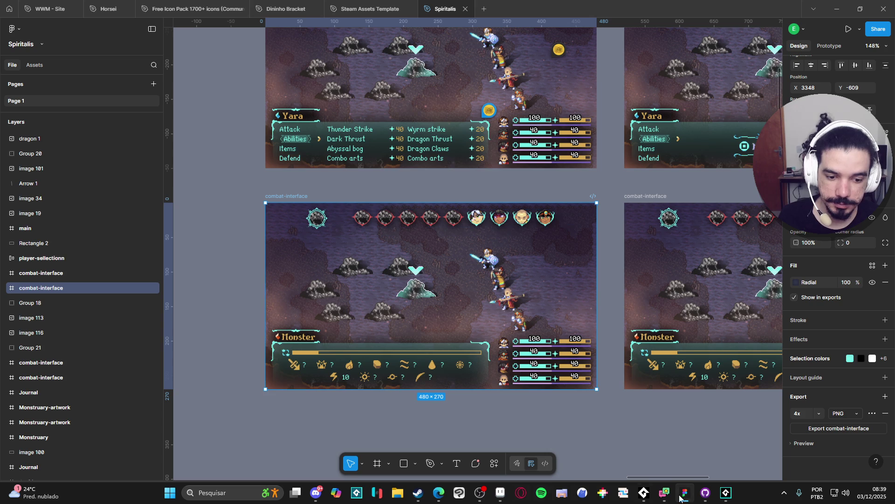
Open File Explorer at the RPGENEROUS > interface folder
left_click(501, 492)
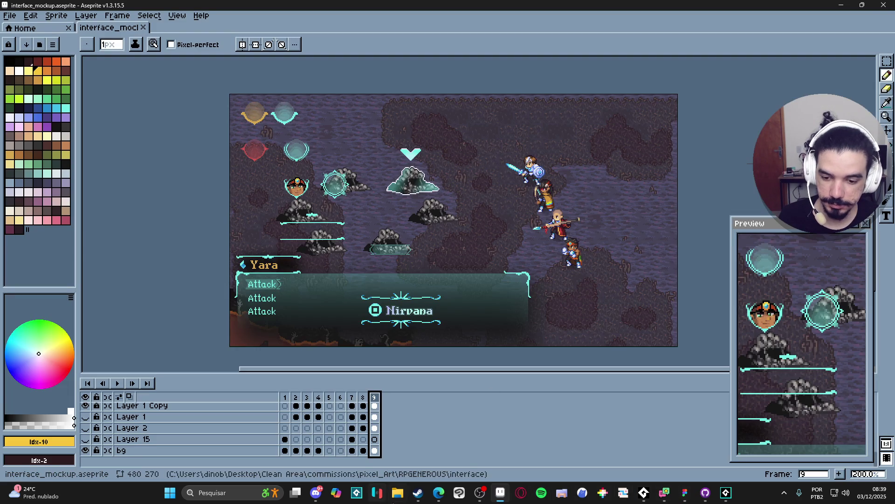
left_click(399, 494)
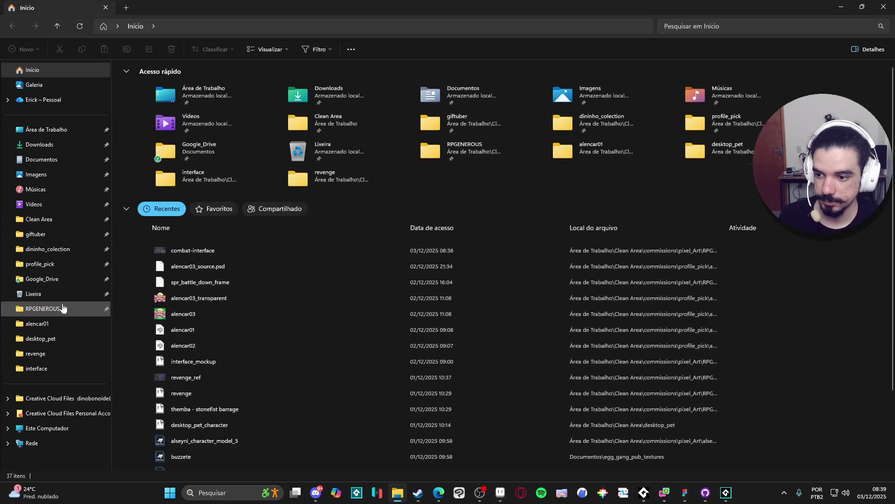
left_click(67, 309)
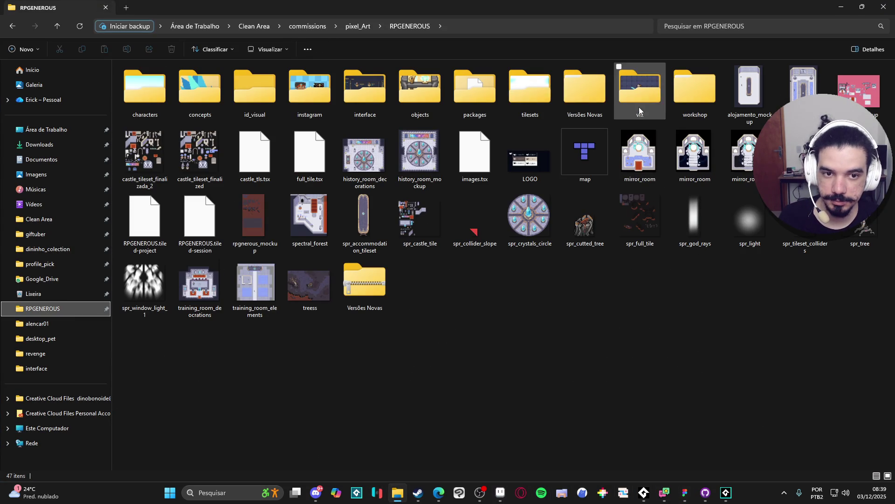
double_click(354, 101)
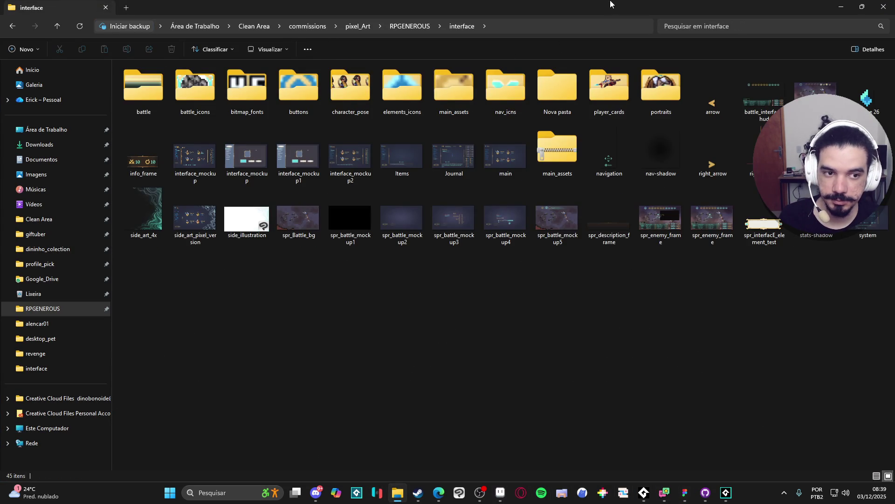
Drag combat-interface.png onto Aseprite to open it in its own tab
key("alt+Tab")
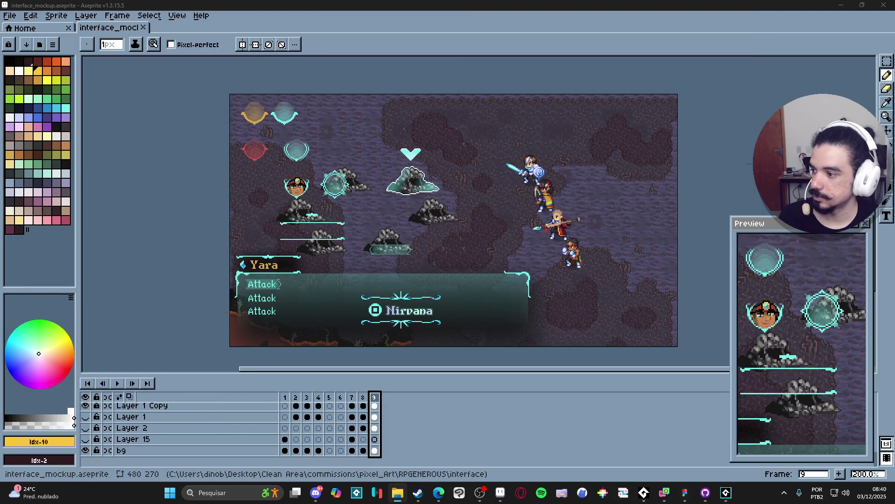
left_click_drag(430, 31, 430, 31)
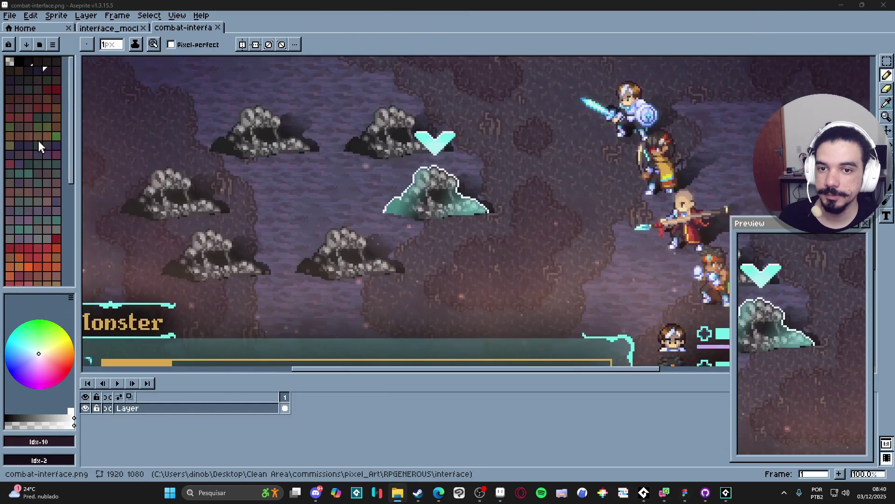
left_click(58, 16)
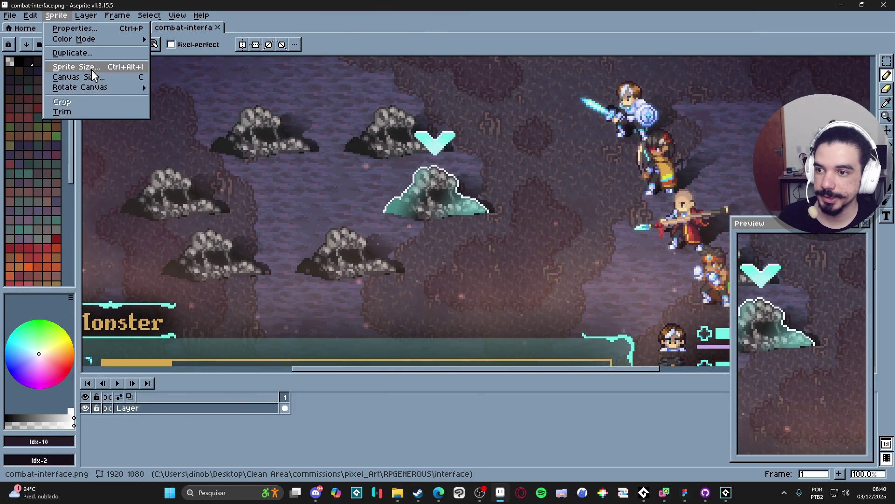
Shrink the 1920×1080 combat-interface image to 480×270 with Sprite Size
left_click(75, 66)
double_click(492, 187)
type("25")
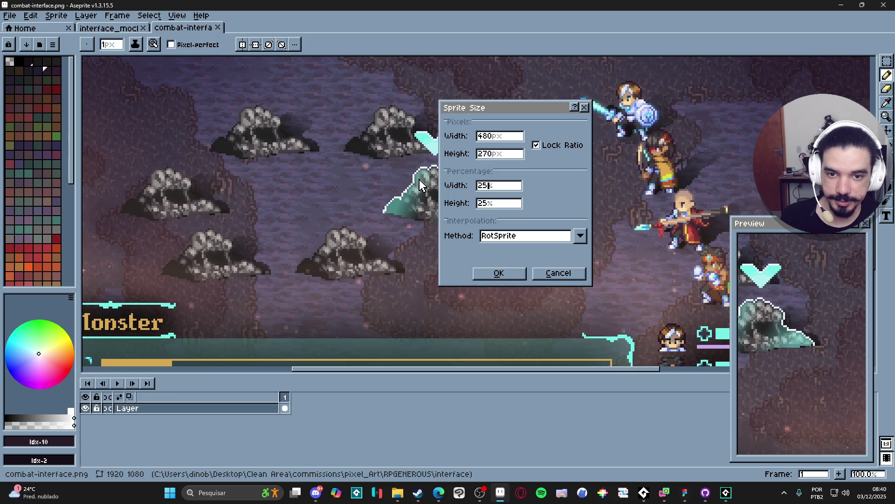
key("Return")
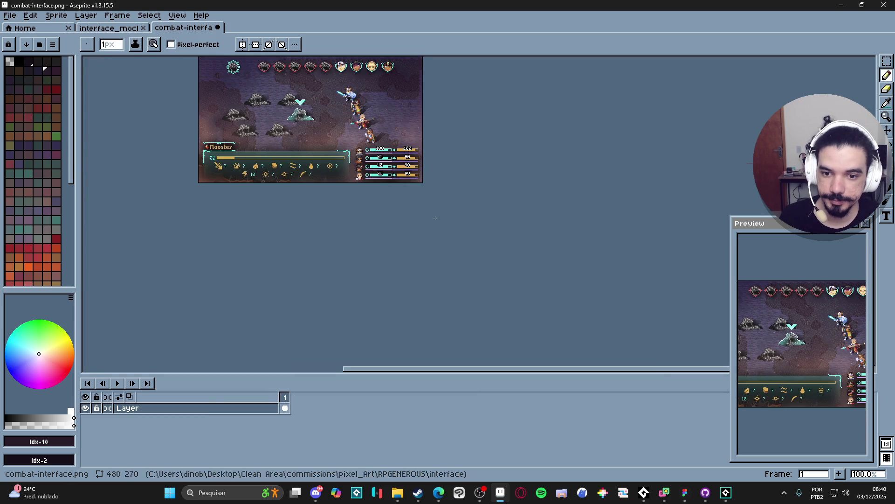
Select all of the resized image and switch back to the interface_mockup tab
left_click_drag(401, 145, 455, 230)
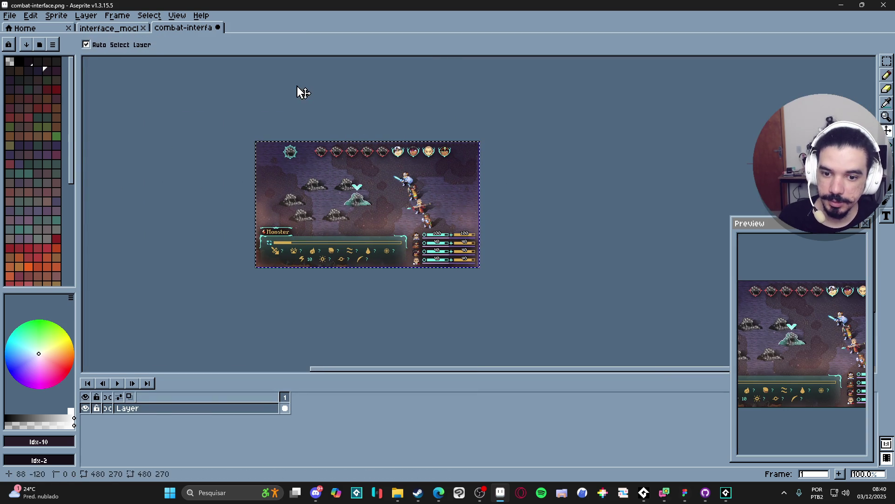
scroll(402, 242, "up", 1)
left_click_drag(332, 229, 401, 268)
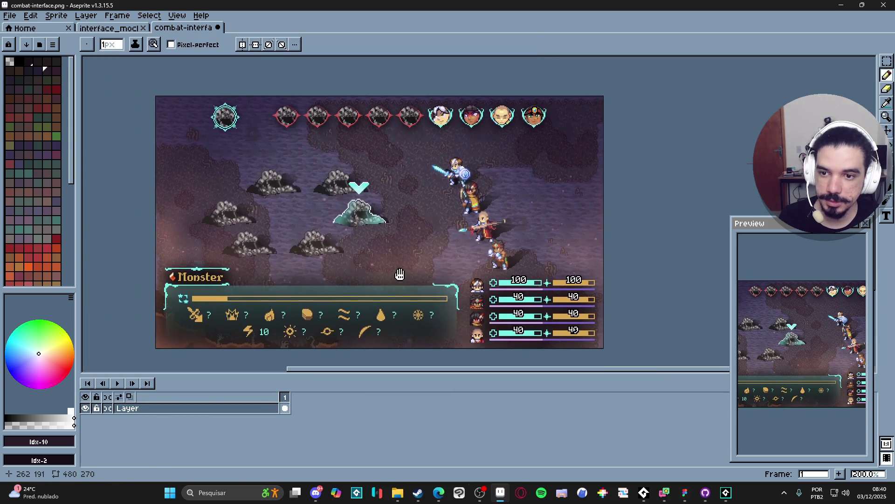
scroll(436, 227, "up", 1)
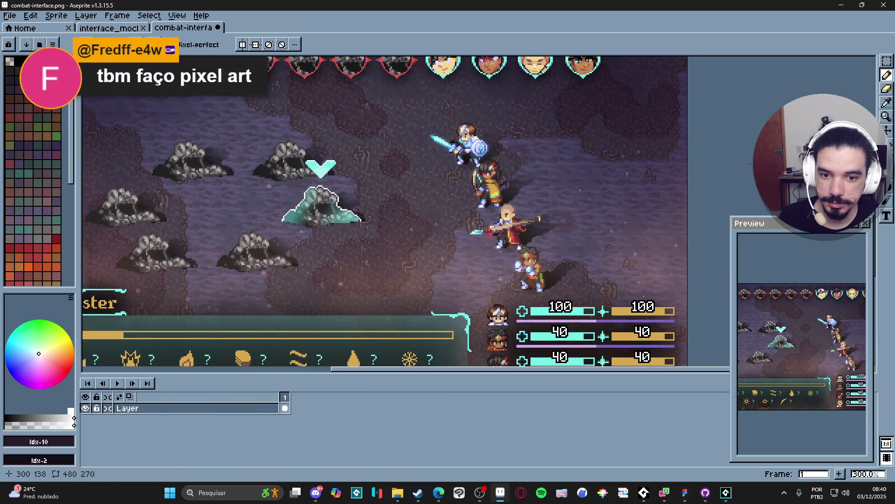
scroll(443, 222, "down", 1)
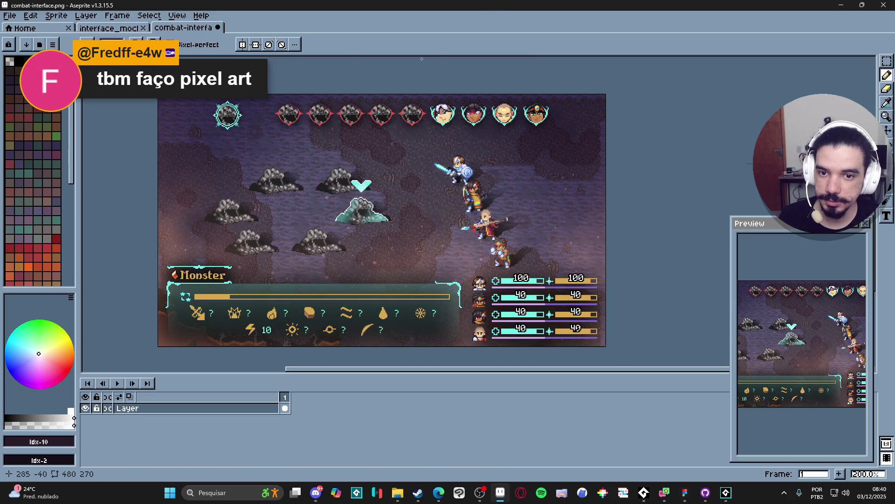
key("ctrl+a")
scroll(154, 299, "up", 1)
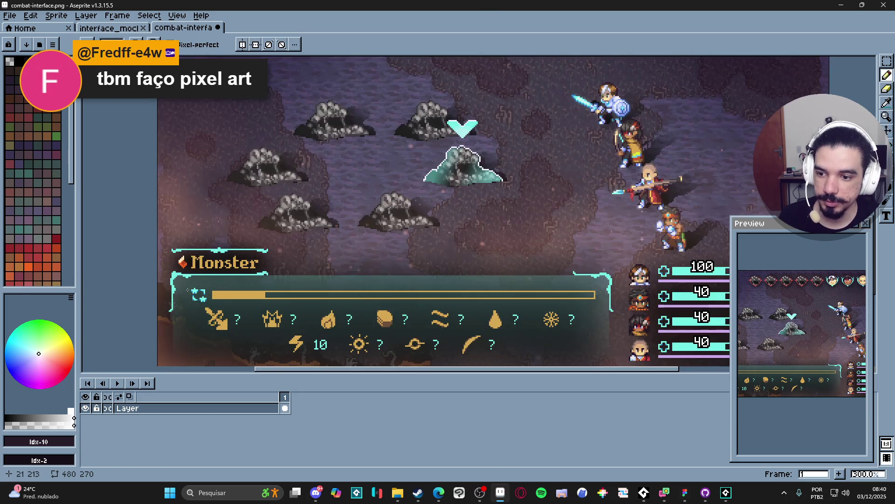
scroll(187, 290, "down", 1)
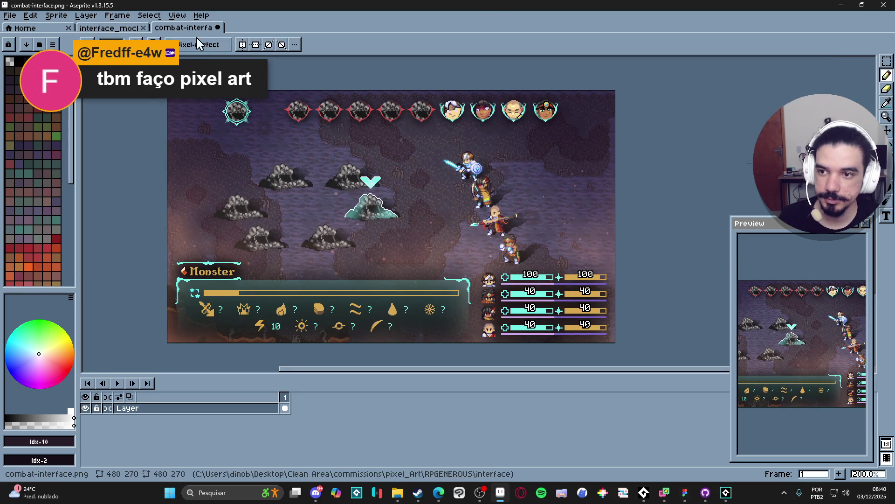
left_click(131, 28)
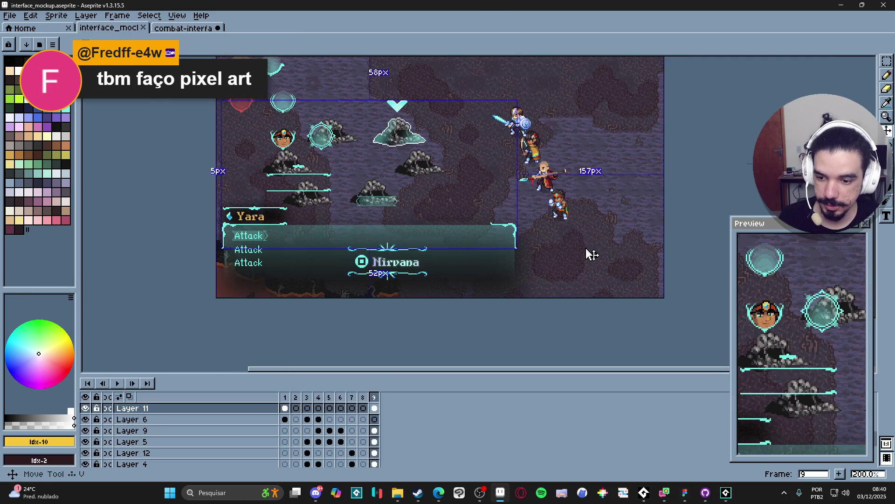
Paste the resized combat-interface image into the mockup with Layer 1 Copy active
left_click(589, 253, "ctrl")
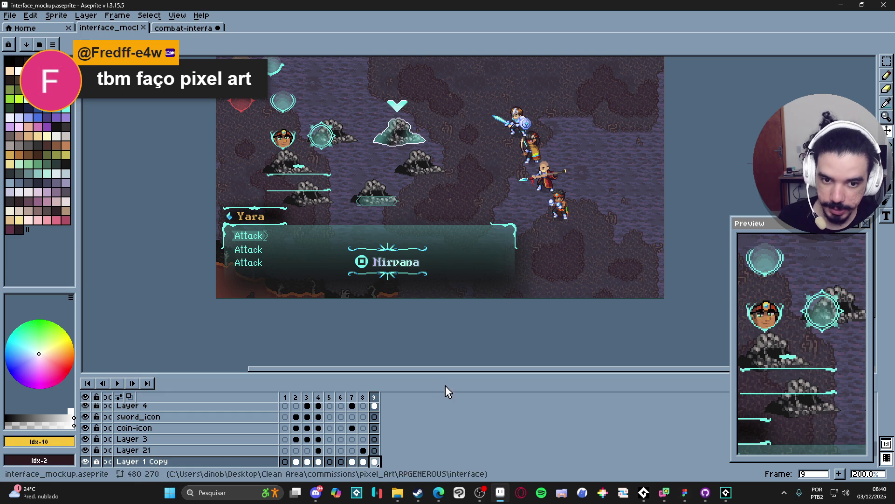
left_click(184, 29)
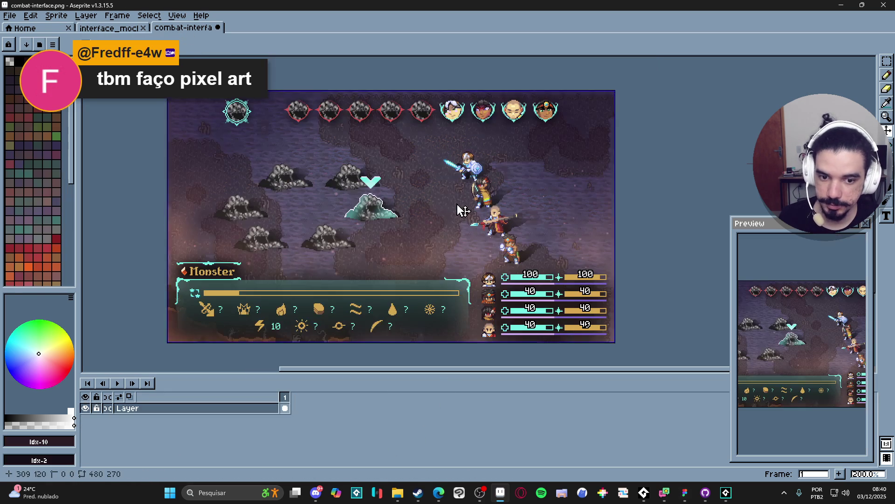
left_click(124, 28)
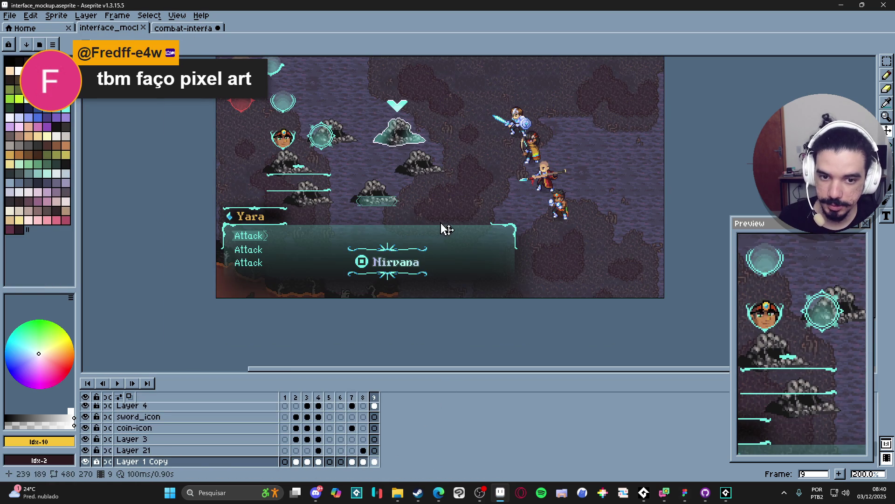
scroll(479, 252, "down", 1)
scroll(140, 443, "down", 1)
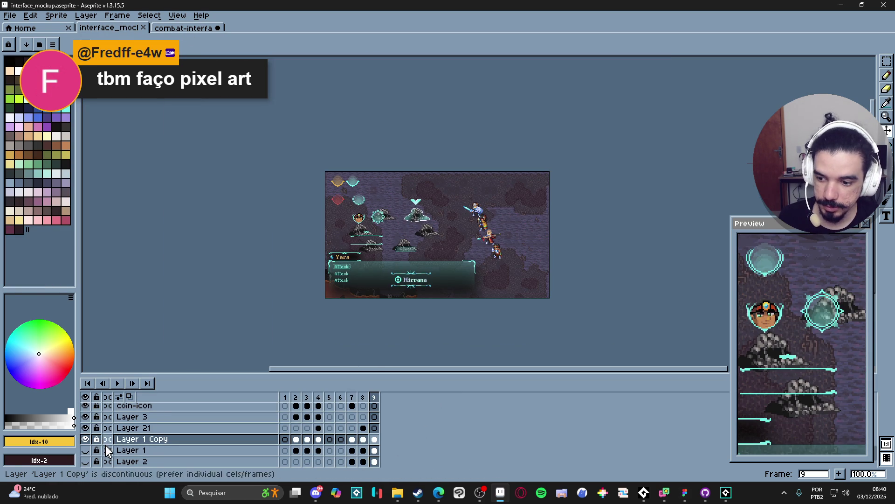
key("ctrl+v")
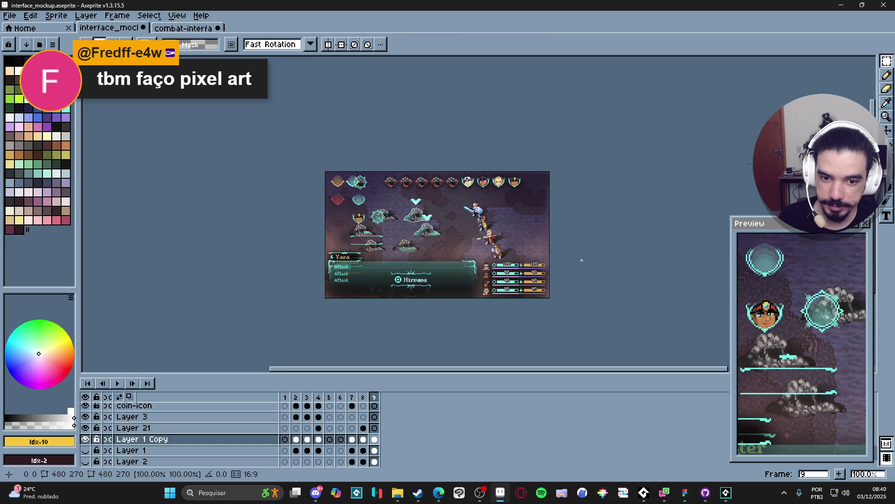
scroll(475, 243, "up", 1)
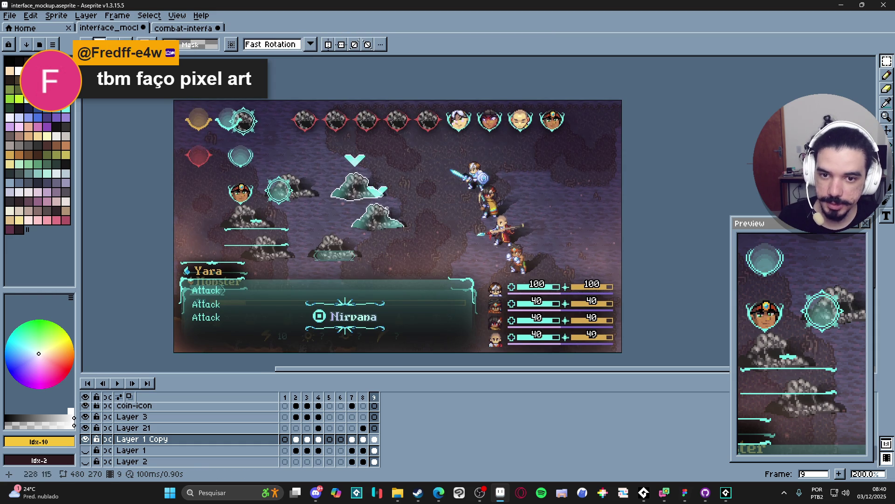
Nudge the Layer 11 arrows and bars right, then undo both nudges
left_click_drag(386, 208, 405, 199)
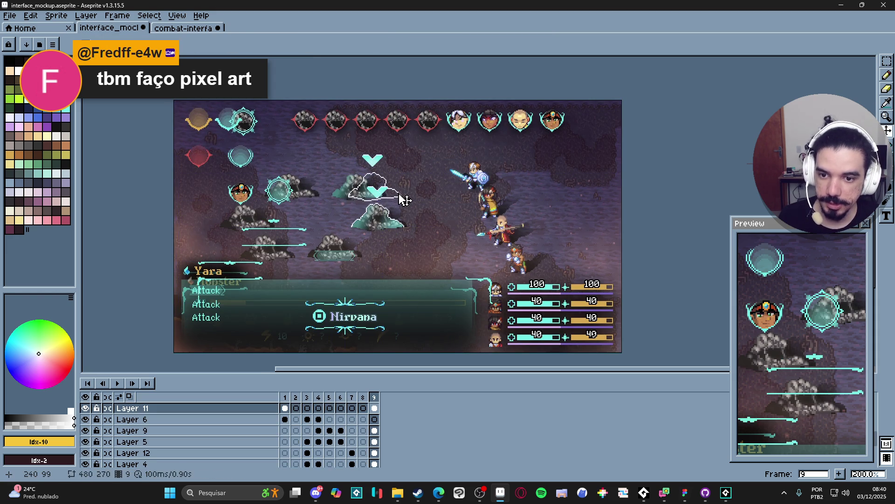
key("ctrl+z")
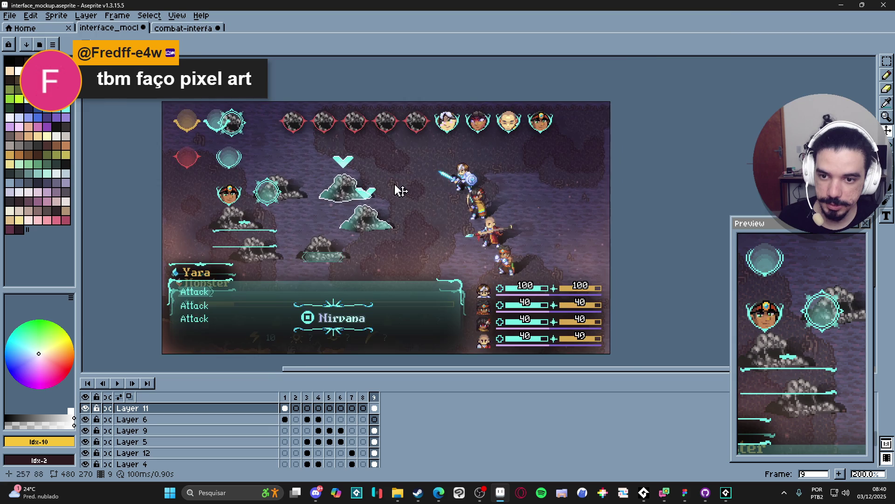
scroll(326, 156, "up", 2)
key("ctrl+z")
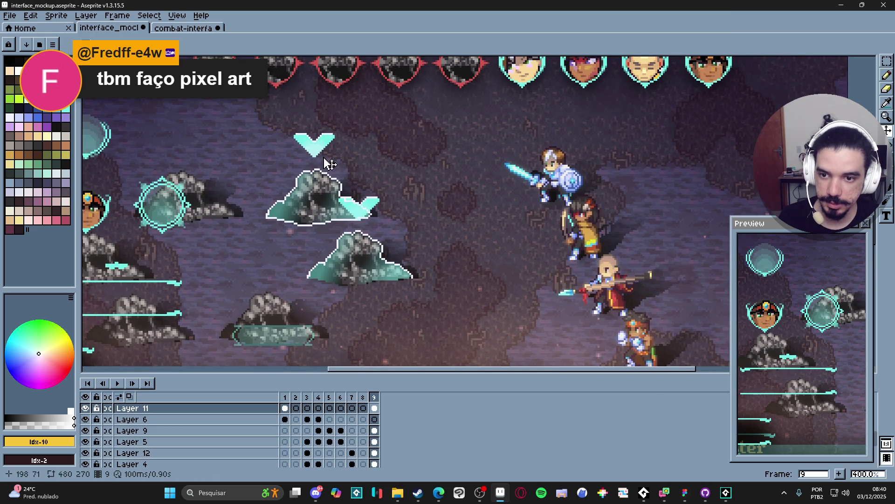
Pick light cyan, toggle Layer 11 to inspect it, and make Layer 8 active
key("b")
left_click(325, 153, "alt")
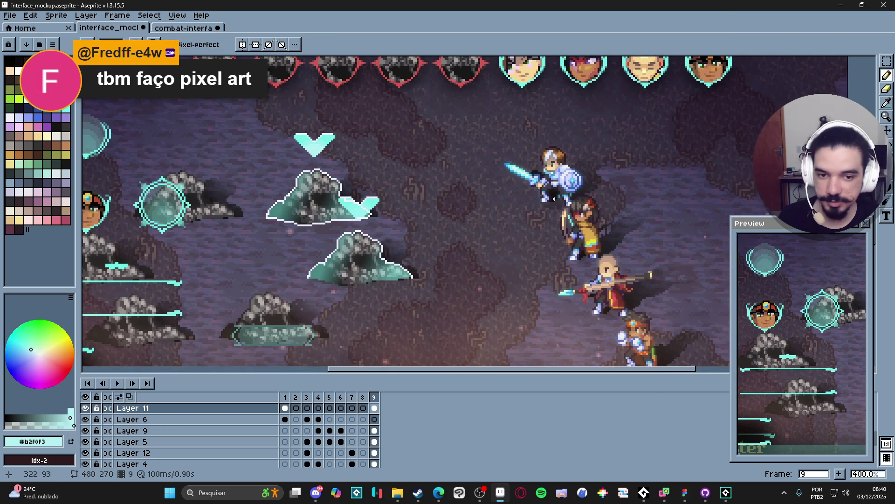
scroll(547, 189, "down", 1)
left_click_drag(336, 369, 404, 376)
scroll(187, 434, "up", 2)
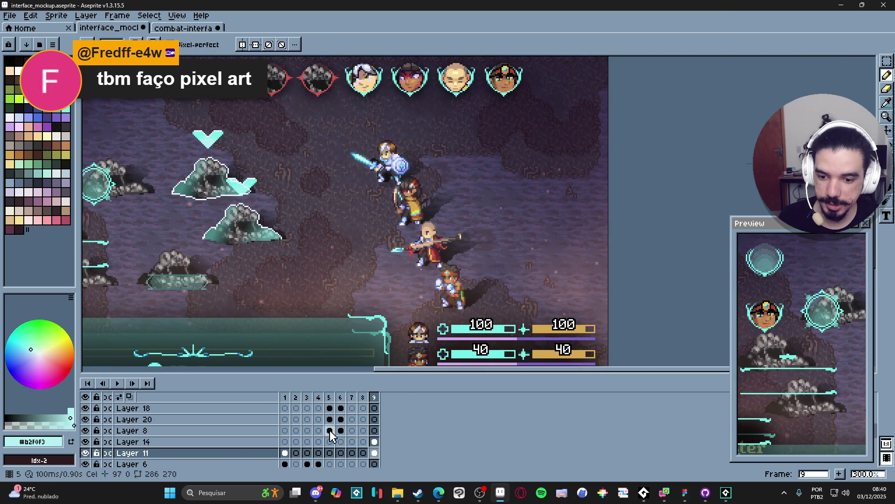
left_click(85, 453)
left_click(85, 453)
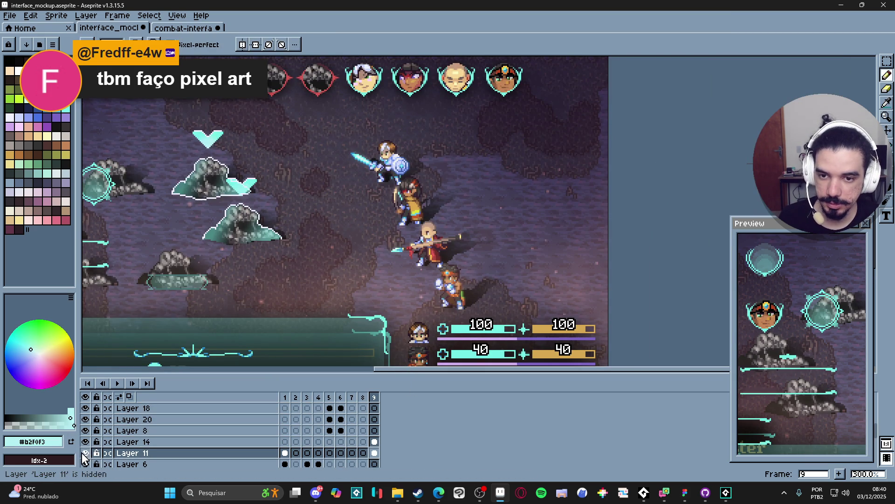
left_click_drag(395, 150, 359, 161)
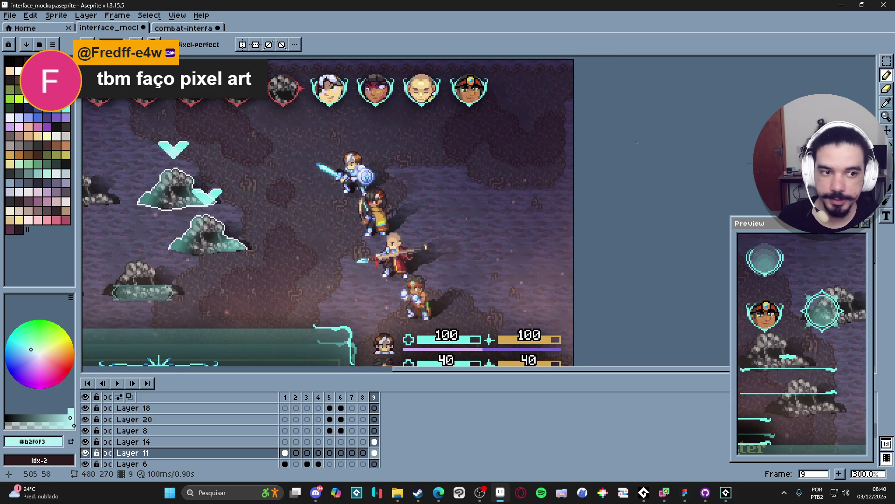
left_click(891, 159)
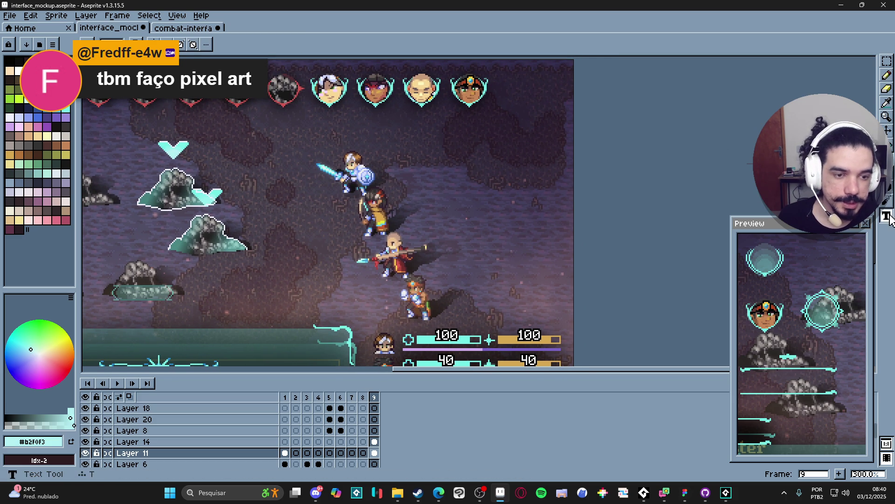
left_click(375, 430)
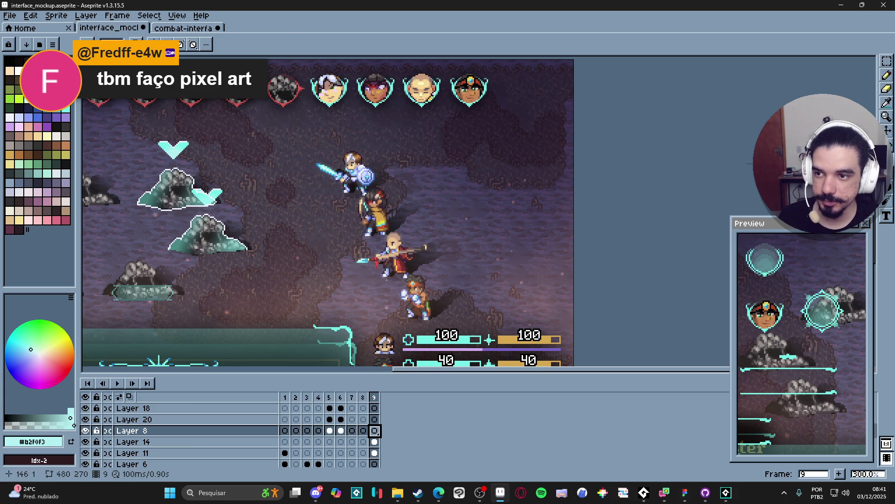
Choose the Text tool with the LanaPixel font
key("b")
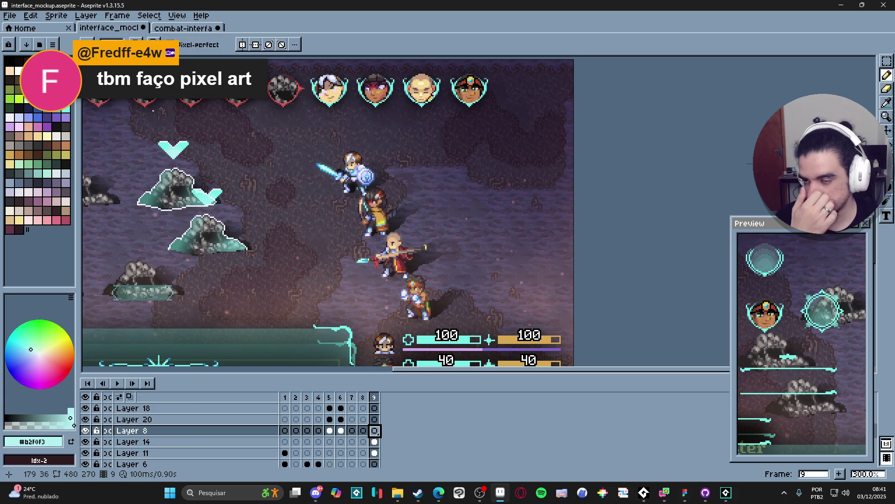
key("t")
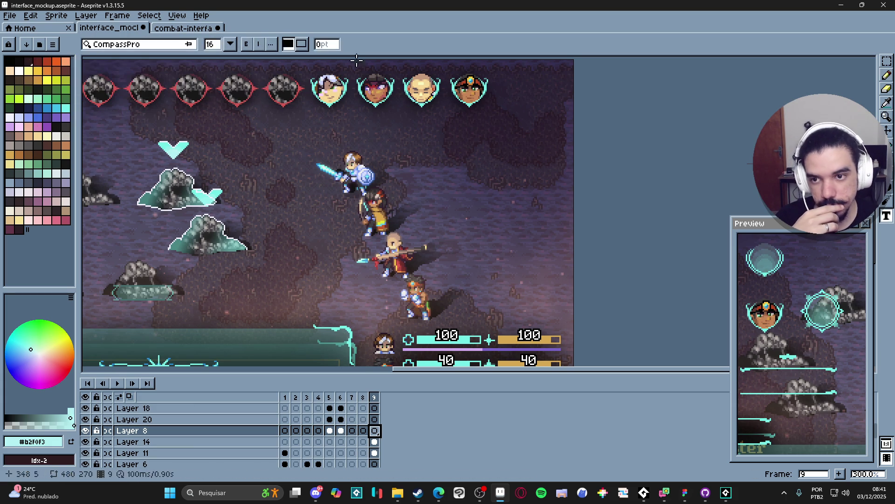
left_click(177, 44)
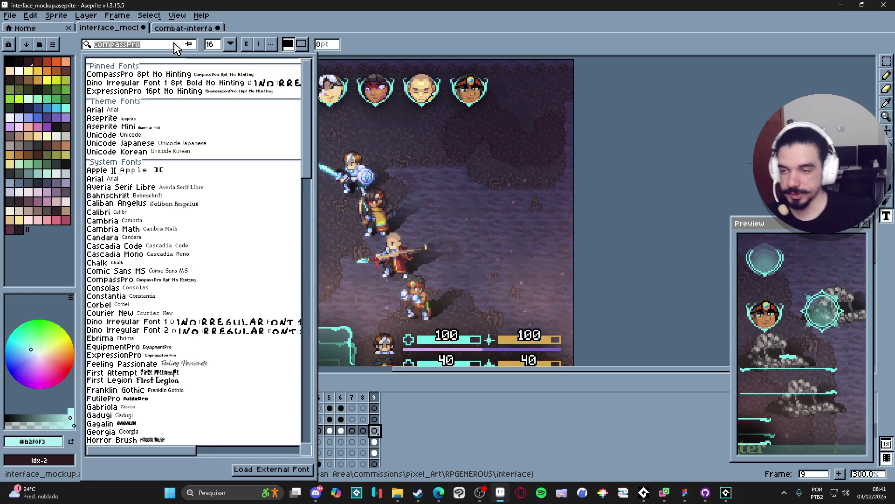
type("lan")
key("BackSpace")
key("BackSpace")
key("BackSpace")
type("lan")
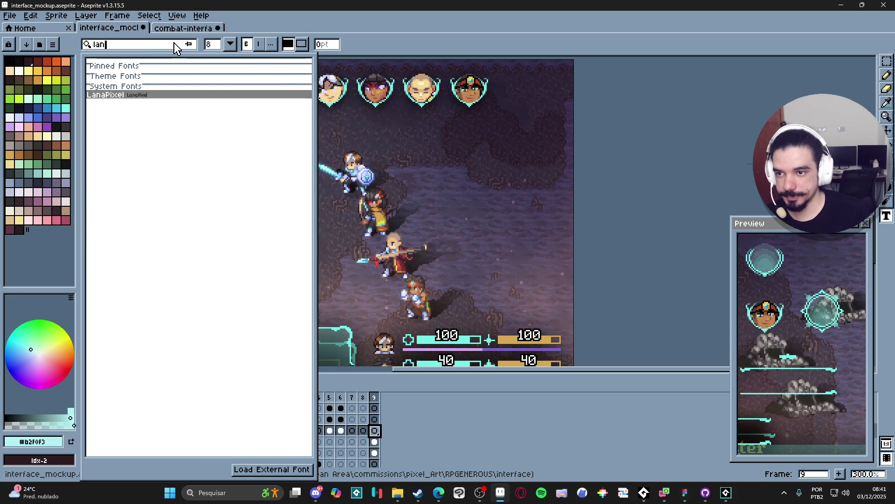
left_click(146, 96)
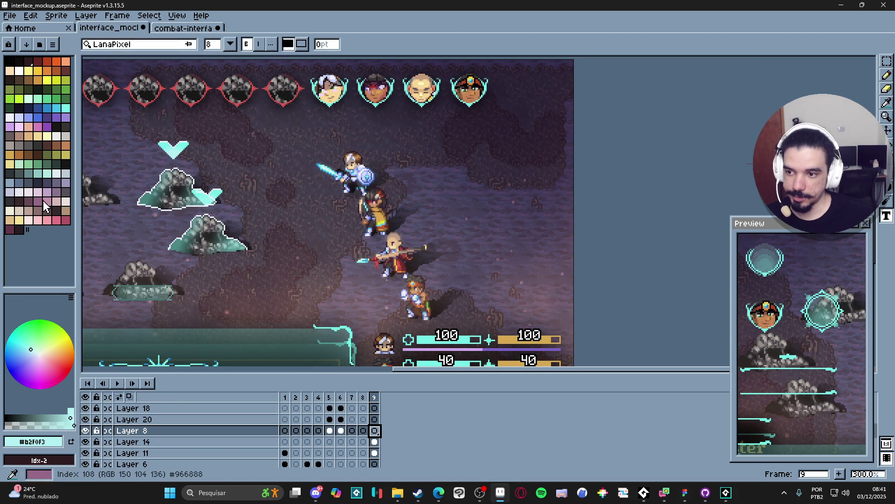
Add light size-11 text lines 'laziness' and 'coisaness' beside the top party member
left_click(61, 175)
left_click(402, 163)
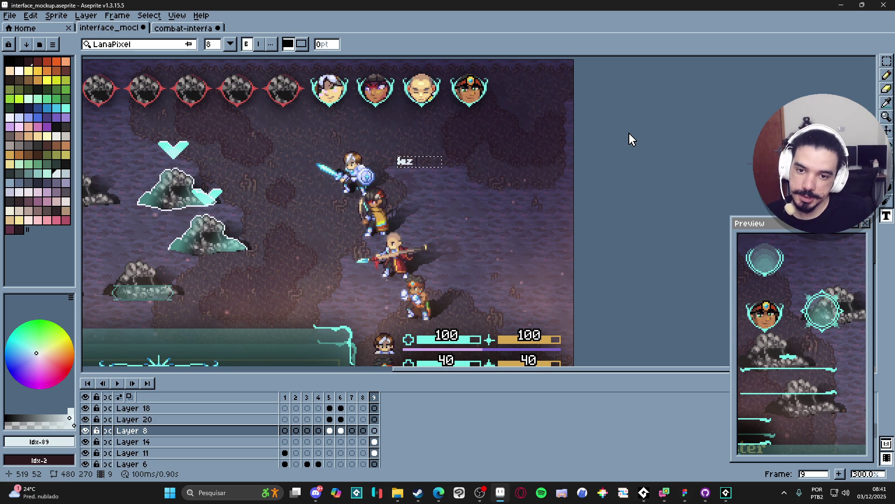
left_click(231, 44)
left_click(211, 84)
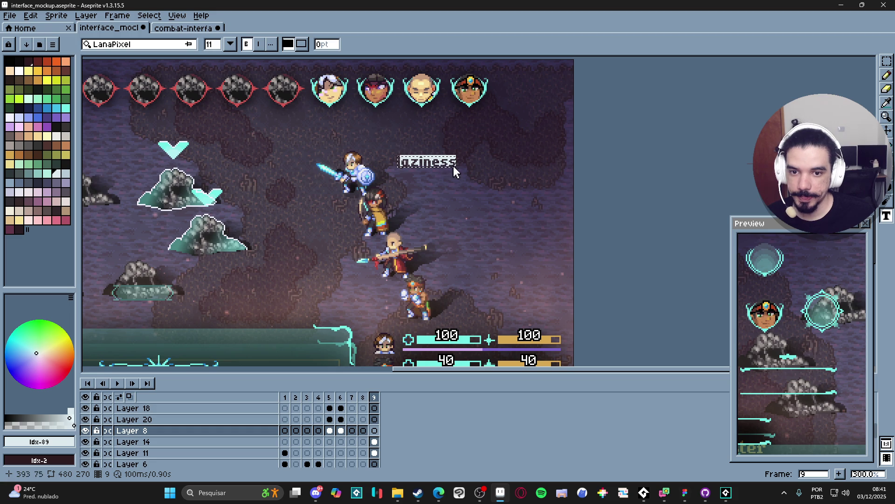
key("Return")
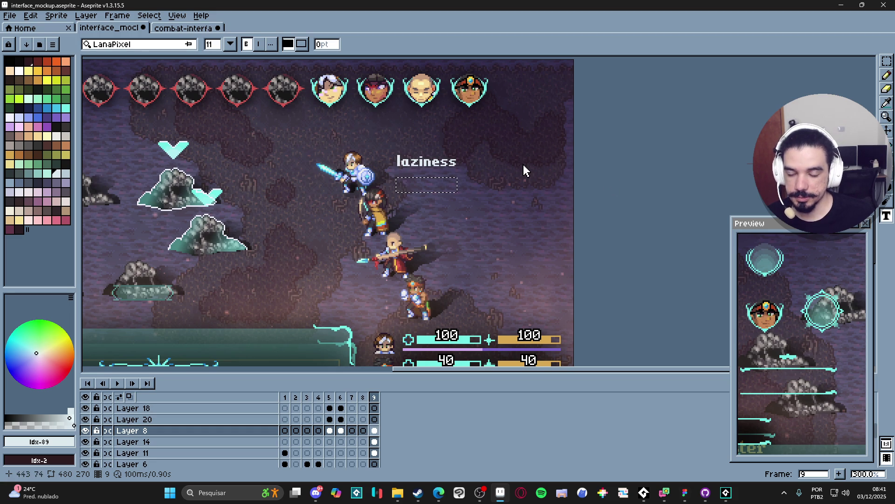
type("coisaness")
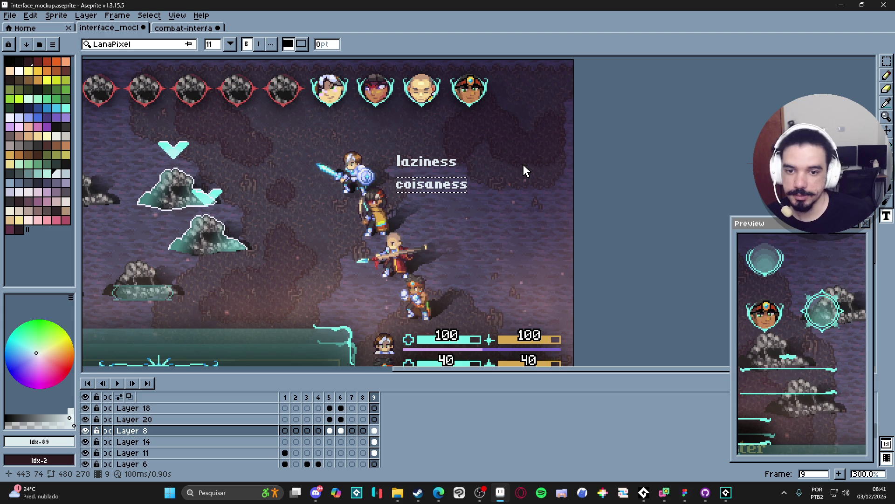
left_click(887, 62)
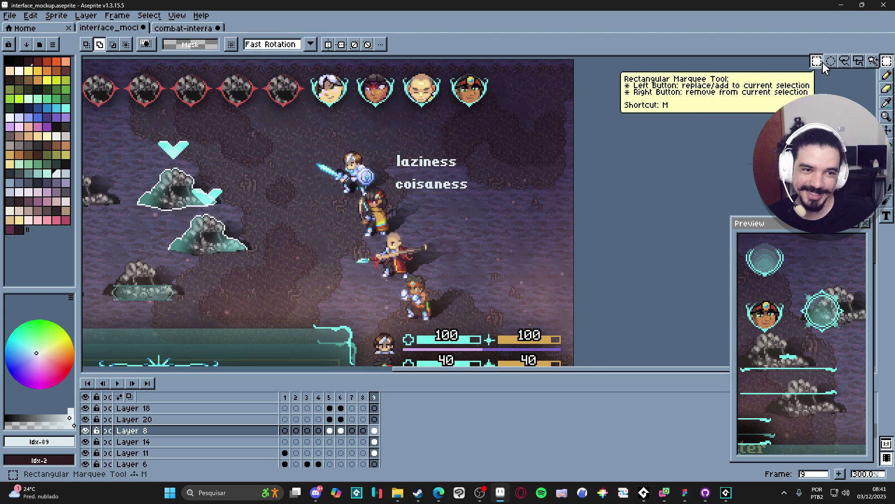
Move the coisaness line up under laziness, then shift both text lines right and up
scroll(507, 187, "up", 1)
left_click_drag(351, 170, 499, 209)
left_click_drag(410, 194, 410, 186)
key("Return")
left_click_drag(350, 119, 493, 207)
left_click_drag(404, 171, 413, 168)
key("Return")
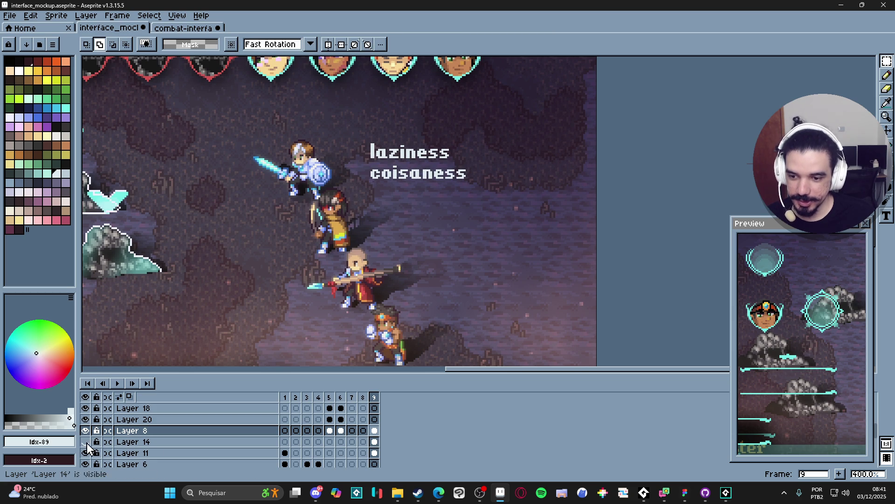
Check the frame 9 cel properties of Layer 14 and Layer 11
double_click(375, 442)
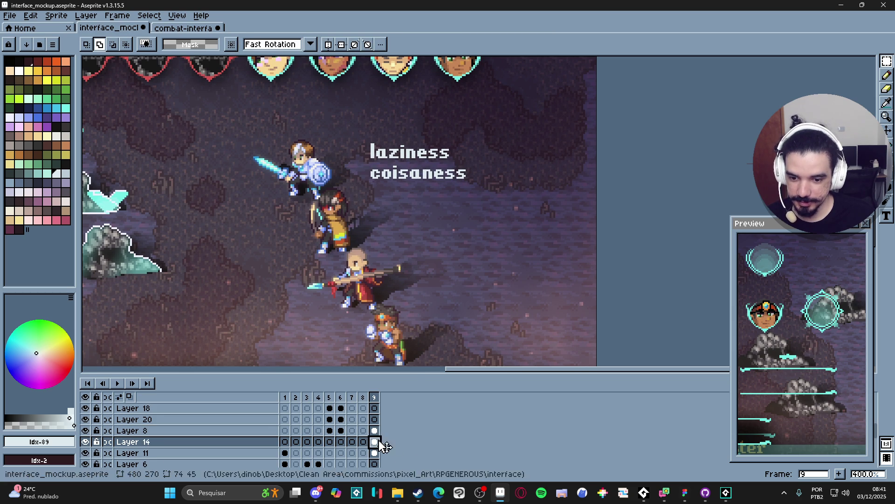
left_click(637, 353)
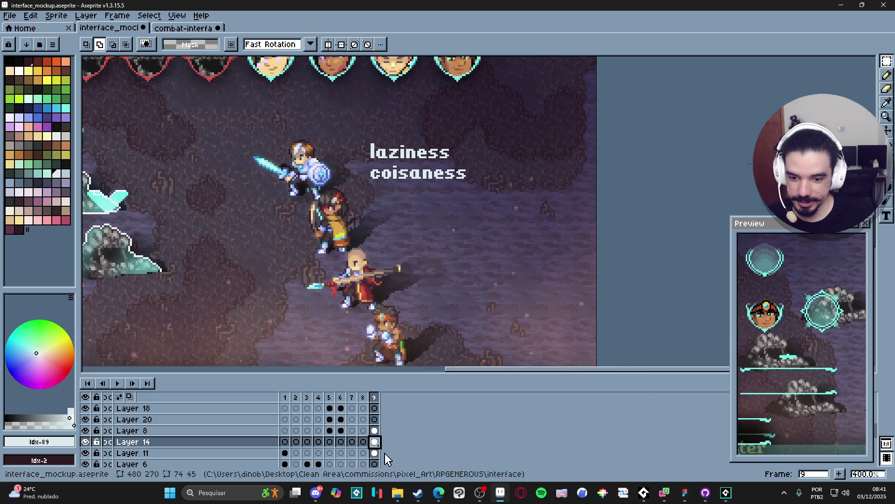
left_click(135, 453)
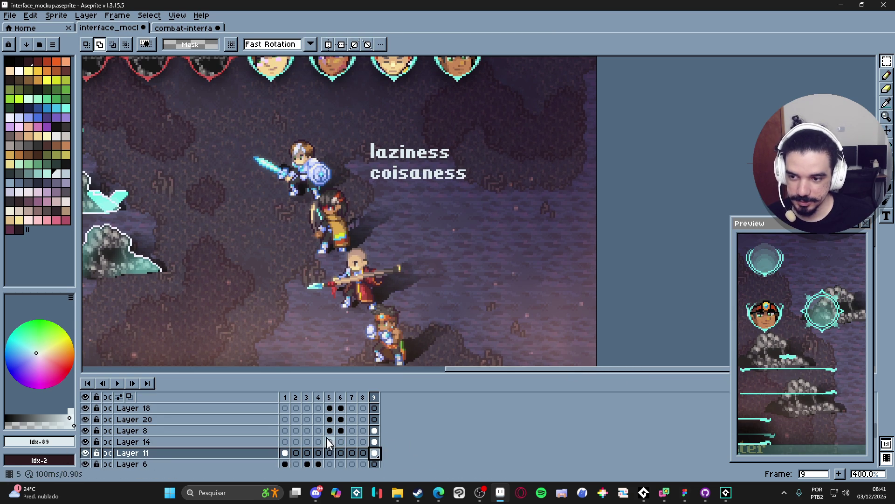
double_click(375, 452)
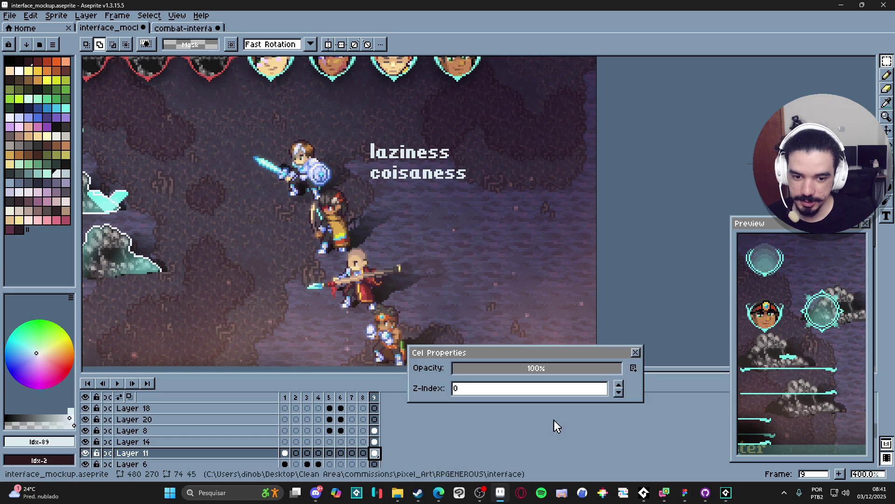
left_click(637, 353)
Try drawing a black filled rectangle around the text on Layer 8, then undo it
key("b")
left_click_drag(380, 192, 376, 177)
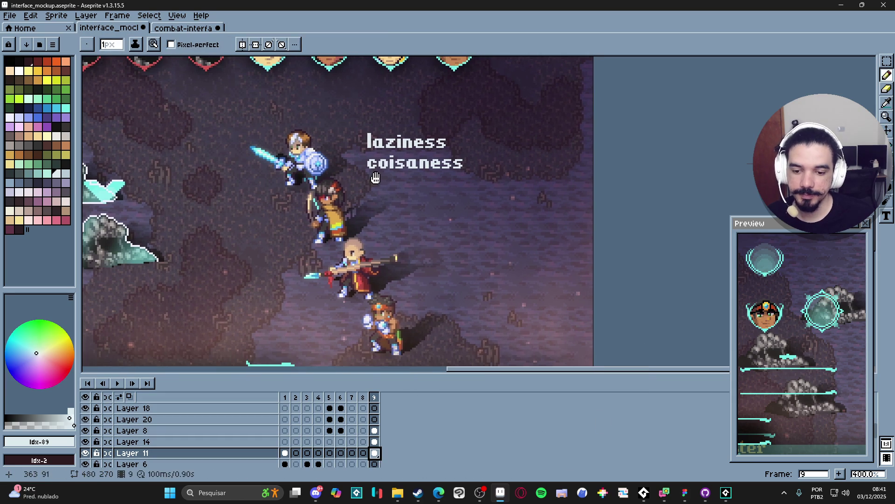
scroll(406, 179, "up", 1)
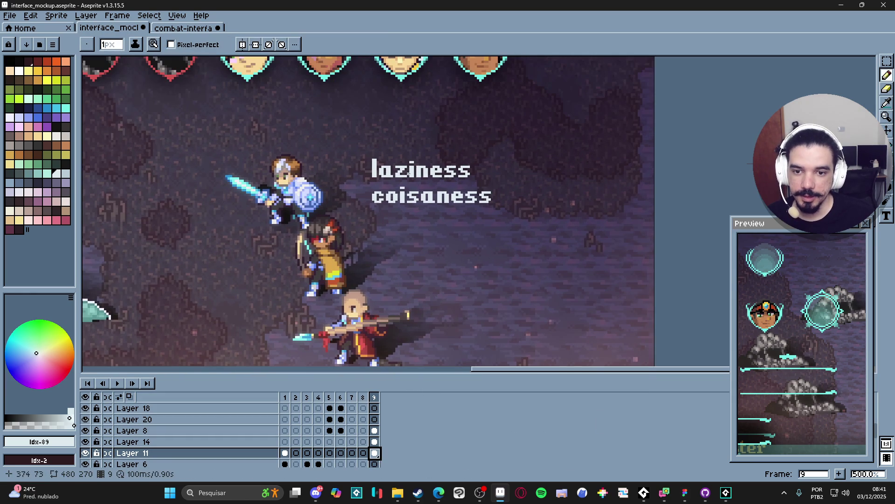
key("v")
left_click(418, 179)
scroll(418, 179, "up", 1)
key("b")
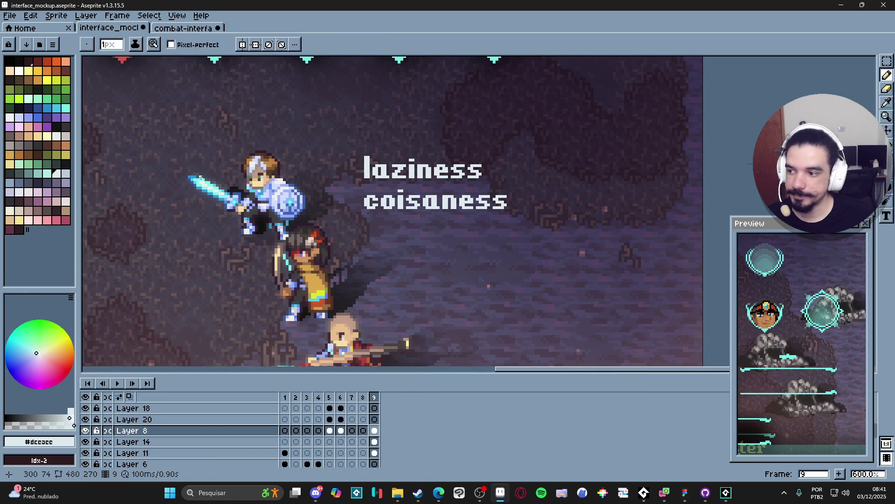
left_click(10, 62)
left_click(888, 178)
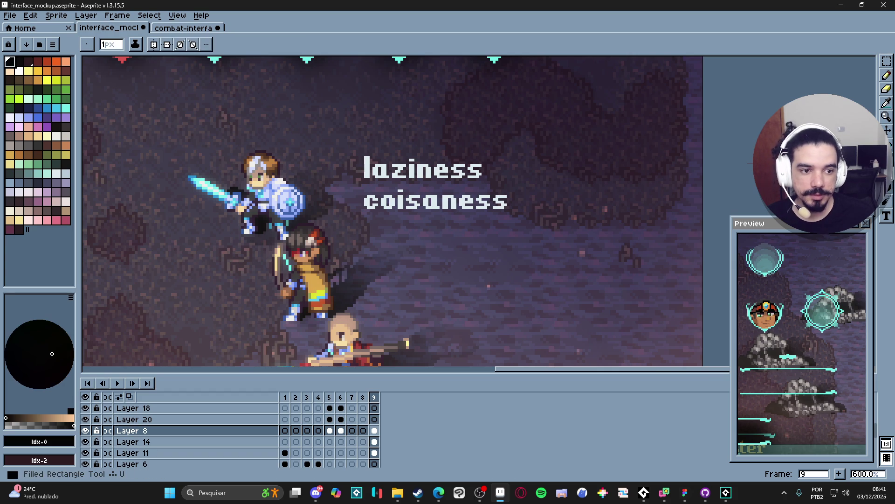
mouse_move(340, 132)
left_mouse_down()
mouse_move(413, 220)
mouse_move(514, 222)
mouse_move(521, 232)
left_mouse_up()
key("ctrl+z")
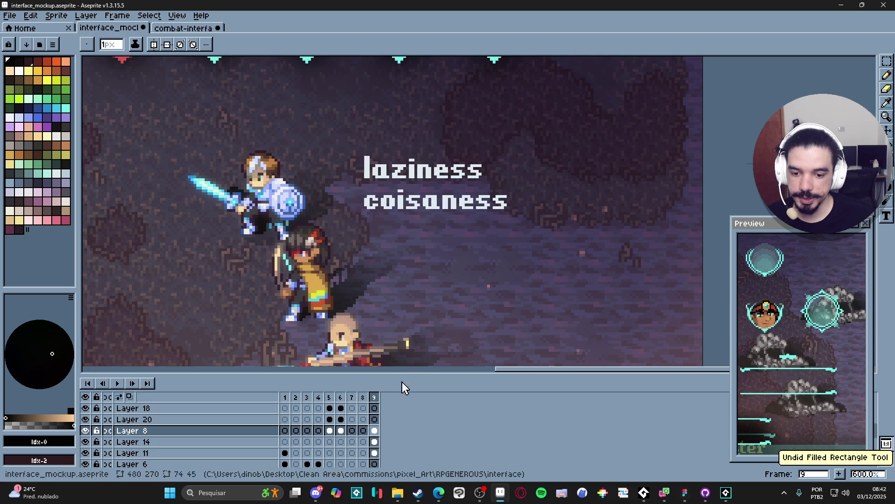
Draw a black filled tooltip box behind the text on Layer 11, plus a diagonal tail line
key("v")
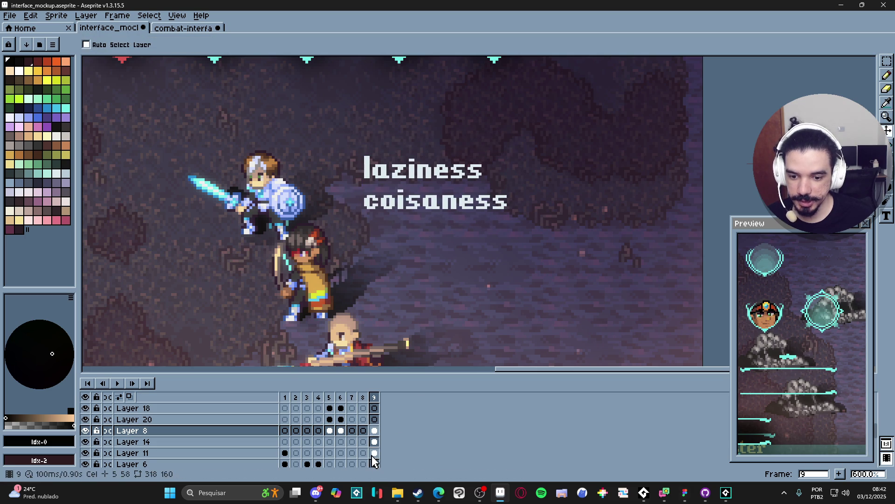
left_click(399, 293)
left_click(889, 189)
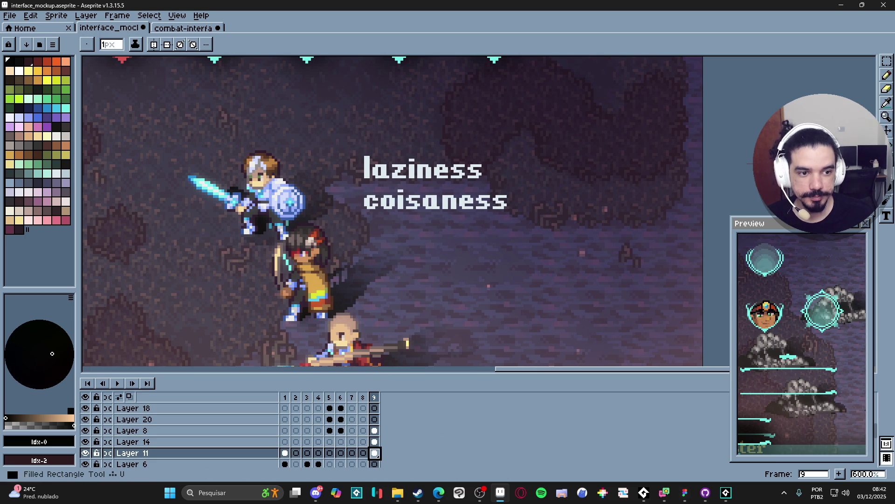
mouse_move(357, 152)
left_mouse_down()
mouse_move(480, 216)
mouse_move(513, 220)
left_mouse_up()
key("b")
scroll(357, 183, "up", 1)
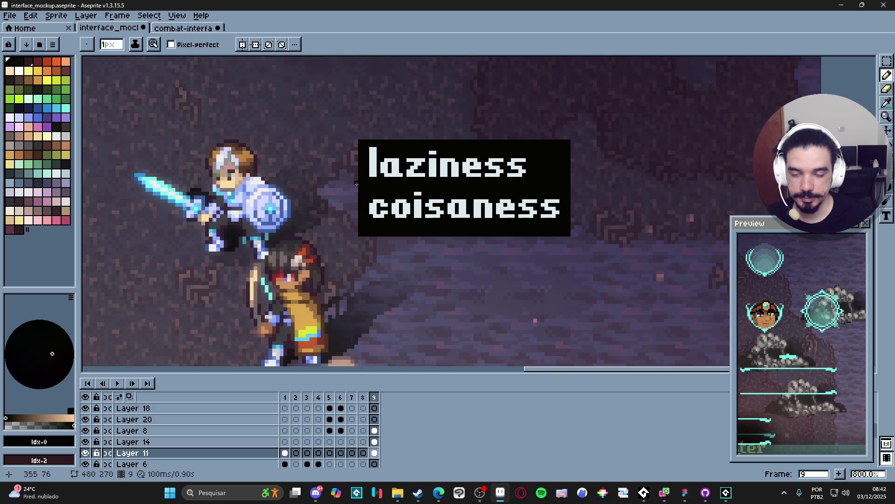
left_click_drag(356, 175, 345, 189)
left_click(345, 187, "shift")
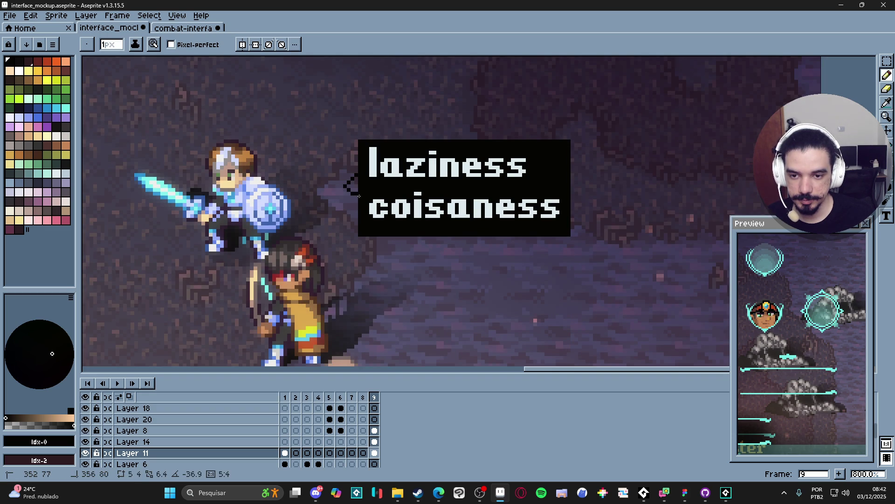
Nudge the tooltip text slightly right and down within the box
key("g")
scroll(425, 245, "down", 4)
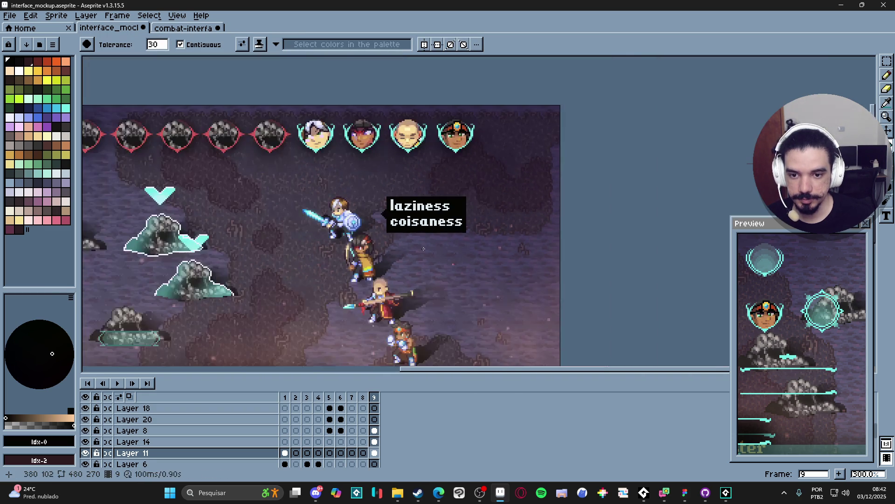
left_click_drag(426, 244, 424, 203)
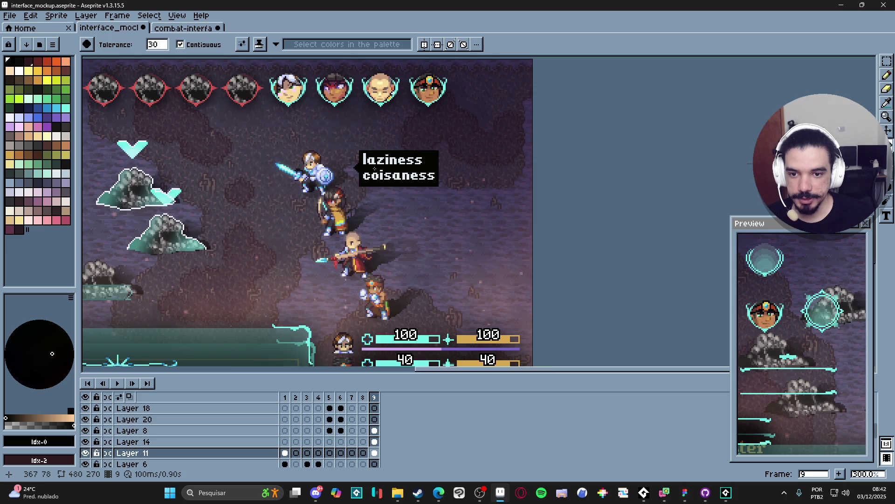
scroll(375, 168, "up", 2)
key("v")
left_click(396, 161, "ctrl")
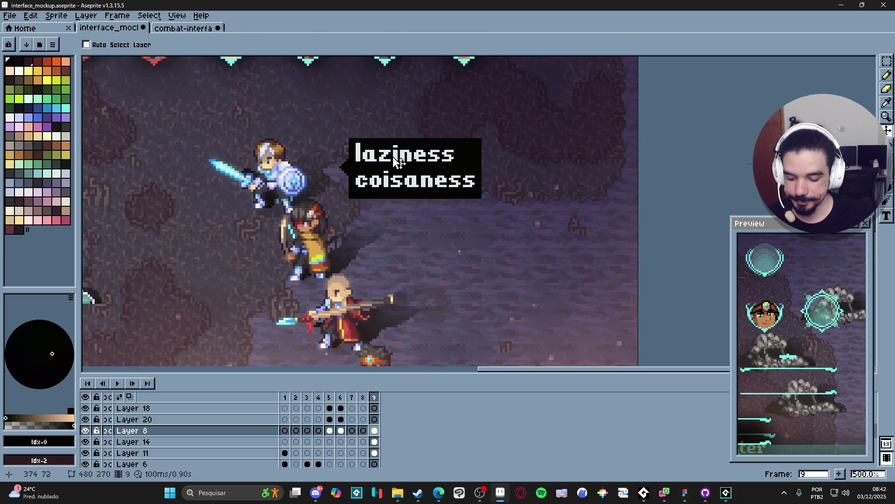
key("ctrl+a")
key("Right")
key("Right")
left_click_drag(436, 184, 445, 187)
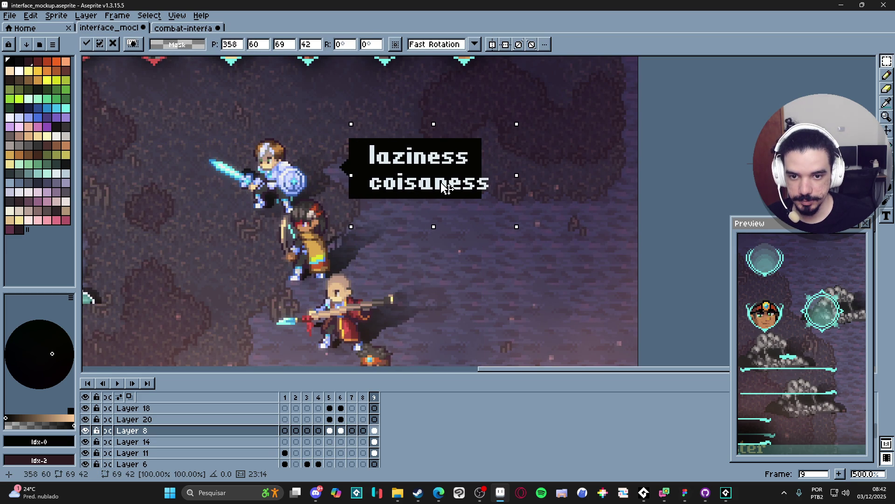
key("Return")
Stretch the black box's right edge wider and shift the laziness/coisaness text right inside it
left_click(887, 61)
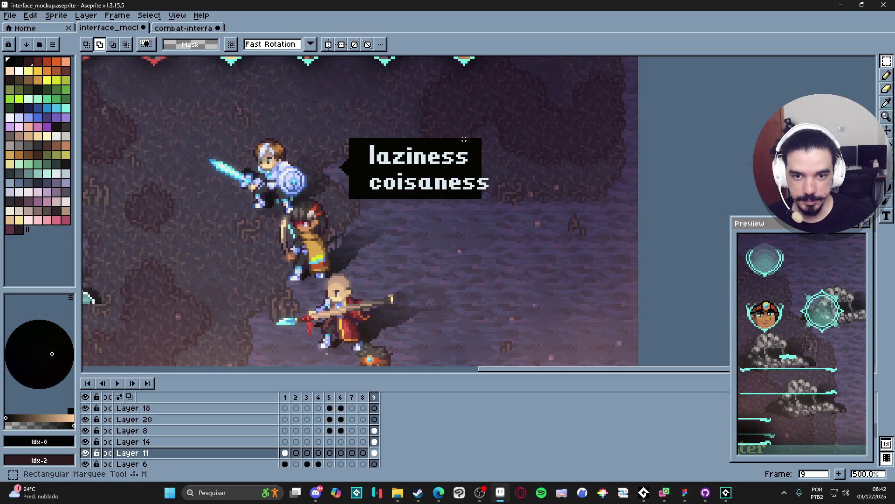
mouse_move(460, 139)
left_mouse_down()
mouse_move(520, 187)
mouse_move(480, 198)
mouse_move(509, 176)
left_mouse_up()
key("Return")
scroll(467, 187, "down", 3)
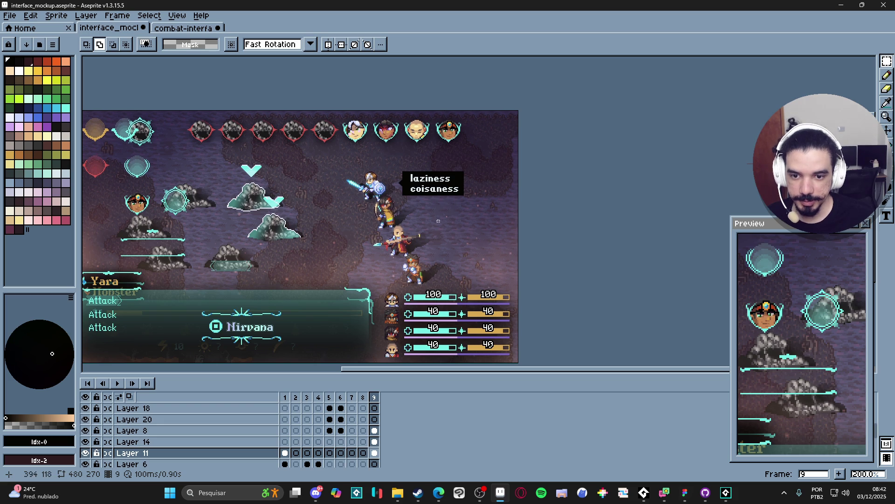
scroll(426, 196, "up", 1)
key("v")
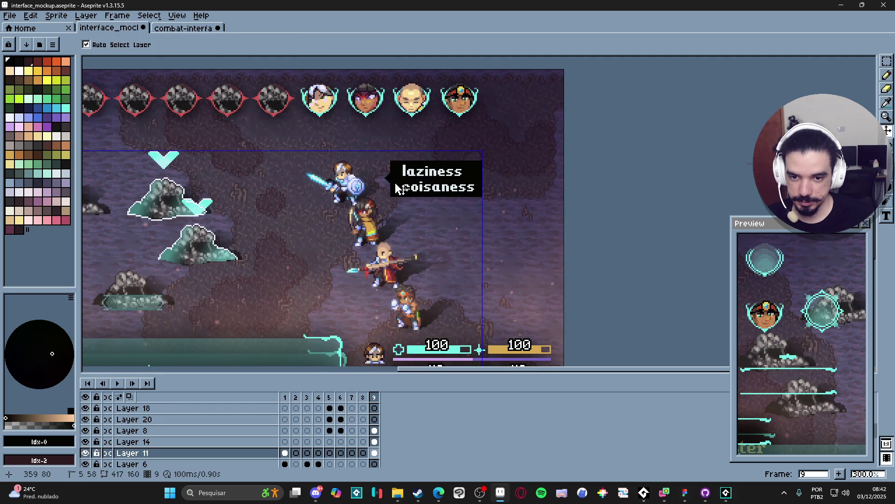
scroll(422, 187, "up", 2)
left_click(427, 176, "ctrl")
left_click_drag(427, 176, 436, 184)
key("b")
scroll(401, 171, "up", 2)
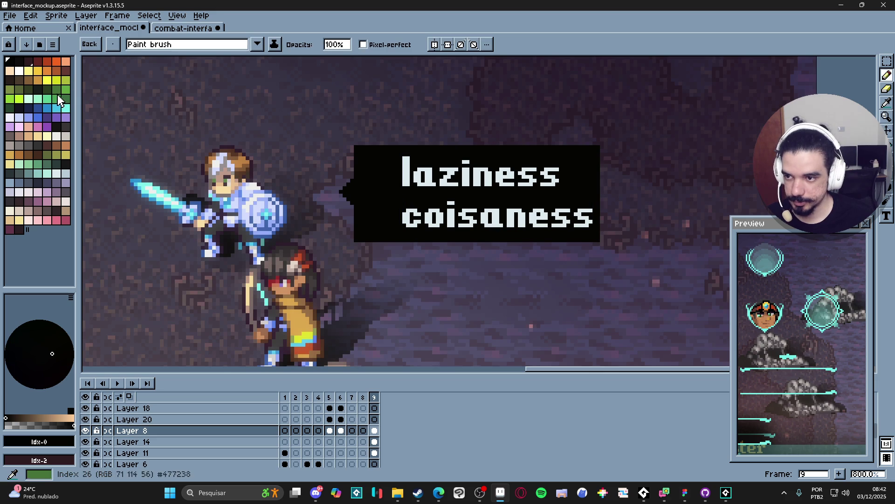
Sample the red from an enemy portrait frame and save the mockup
left_click(47, 62)
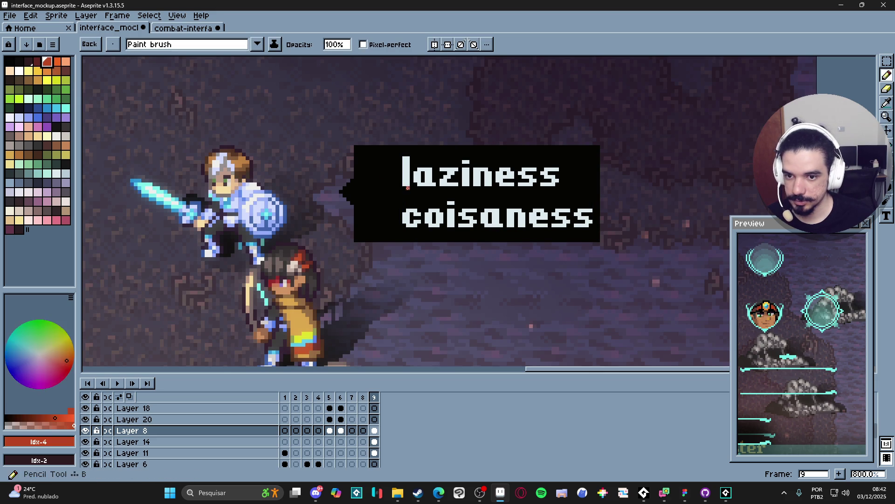
scroll(201, 120, "down", 3)
scroll(202, 120, "up", 2)
scroll(201, 120, "up", 1)
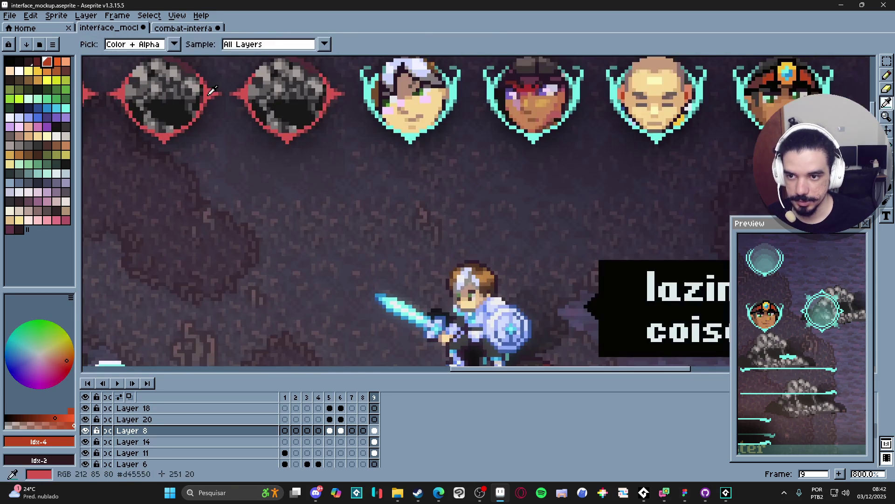
left_click(201, 120, "alt")
scroll(345, 164, "down", 2)
scroll(392, 232, "up", 2)
scroll(352, 246, "up", 1)
key("ctrl+s")
Paint a red down arrow before laziness and paste a copy beside coisaness
mouse_move(363, 254)
left_mouse_down()
mouse_move(346, 240)
mouse_move(384, 243)
mouse_move(373, 256)
mouse_move(361, 248)
mouse_move(362, 214)
left_mouse_up()
scroll(368, 210, "down", 4)
scroll(375, 210, "up", 4)
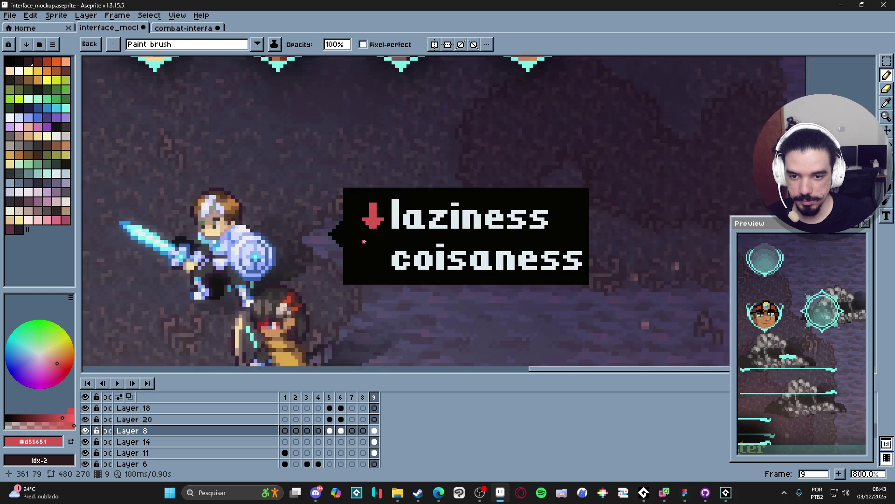
key("w")
left_click(381, 210)
key("ctrl+c")
key("ctrl+v")
left_click_drag(396, 209, 395, 301)
Fill the lower arrow with teal so it reads as an up arrow
scroll(373, 299, "down", 2)
scroll(293, 105, "up", 1)
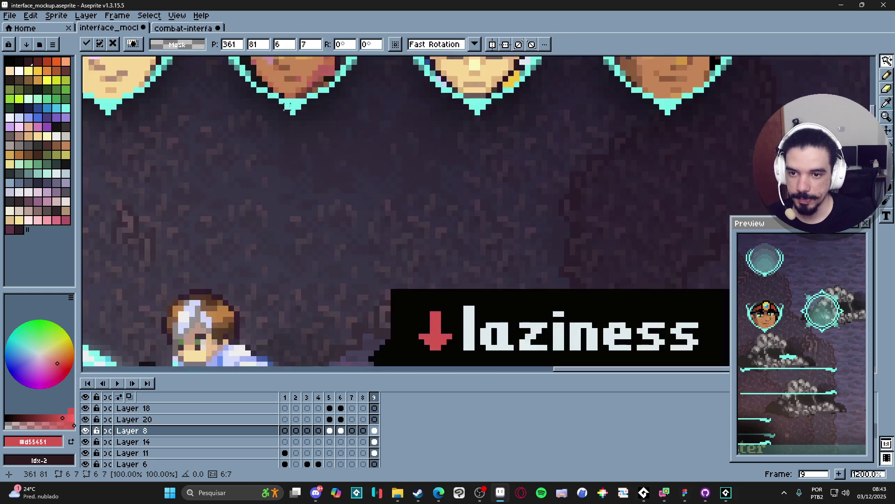
left_click(293, 105, "alt")
scroll(293, 105, "down", 2)
key("g")
left_click(390, 289)
scroll(390, 289, "down", 3)
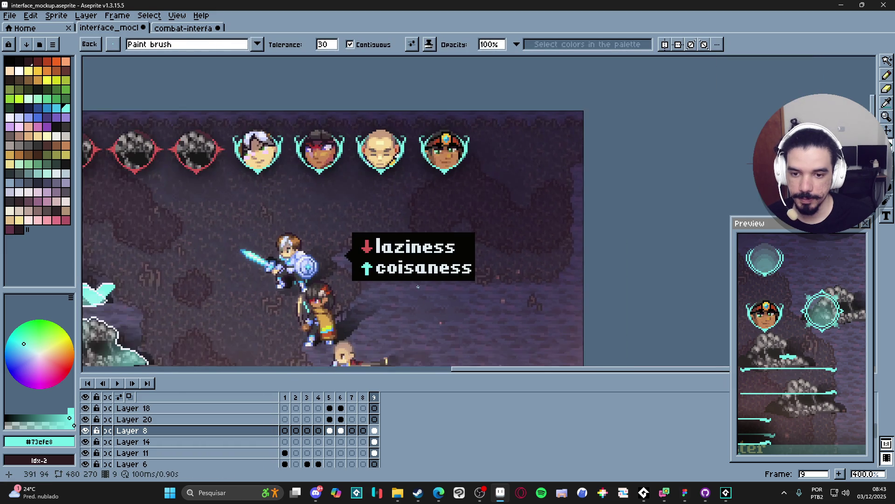
scroll(457, 264, "up", 1)
Stretch the tooltip box's right edge a few pixels wider past laziness
left_click(516, 242, "ctrl")
left_click(887, 75)
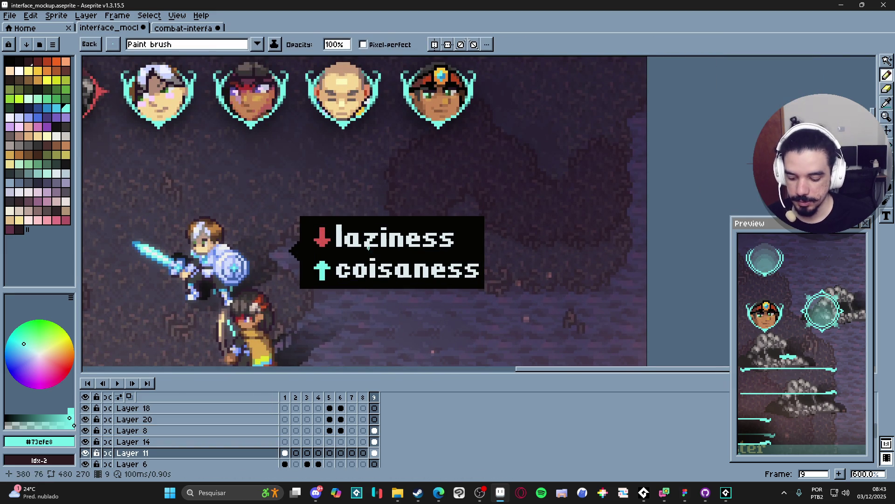
key("m")
scroll(476, 238, "up", 1)
left_click_drag(485, 209, 422, 307)
left_click_drag(484, 258, 503, 263)
key("Return")
scroll(506, 264, "down", 5)
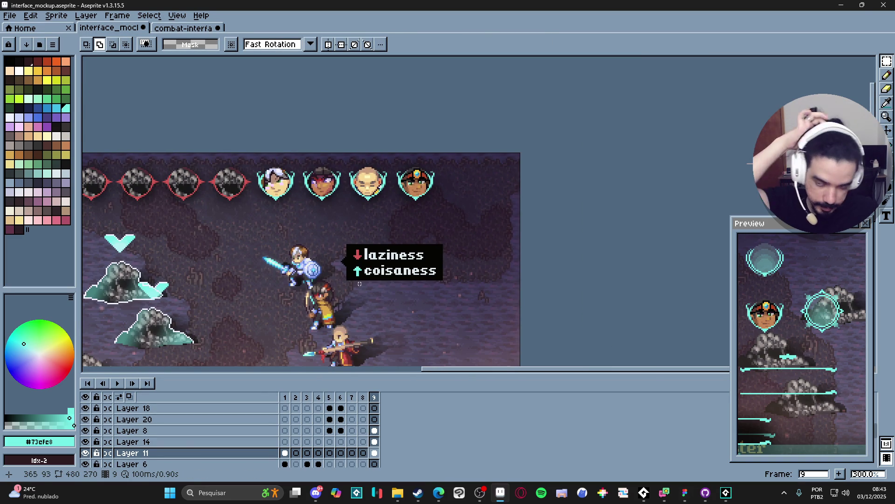
scroll(357, 278, "down", 2)
scroll(374, 271, "up", 4)
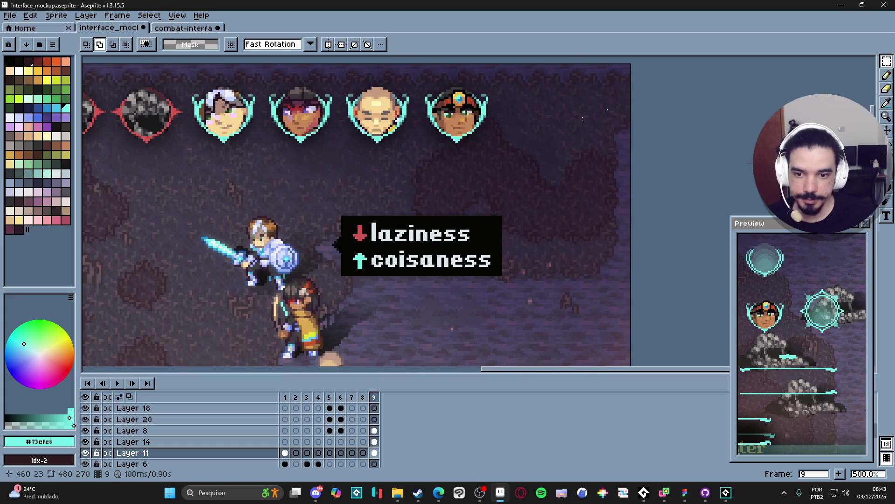
Apply a 9x9 convolution blur to a selection around the tooltip
left_click(887, 60)
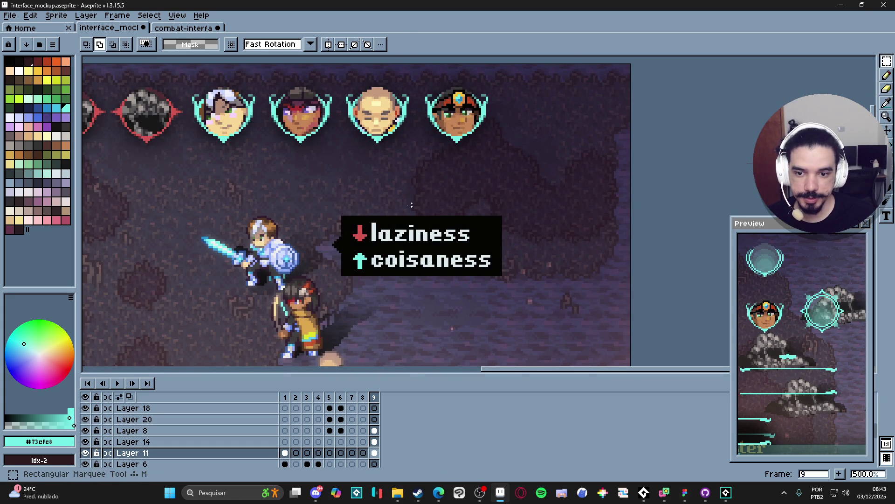
left_click_drag(286, 174, 540, 280)
scroll(537, 275, "down", 1)
key("F9")
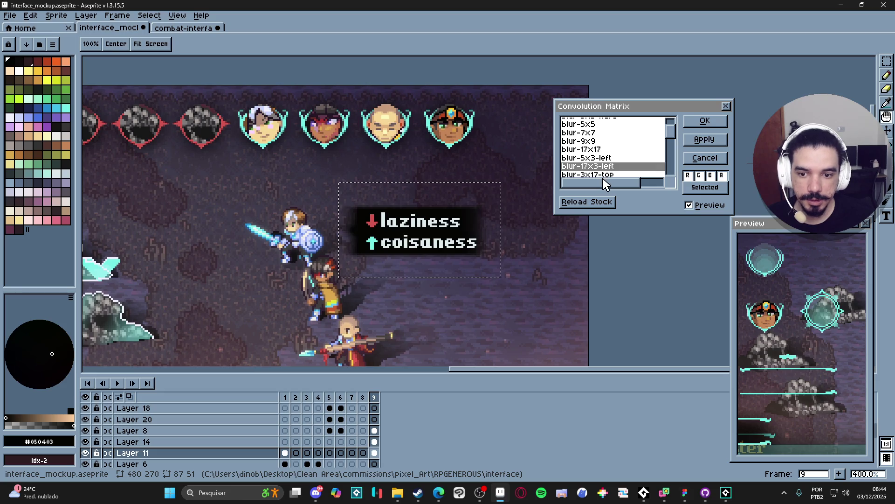
left_click(608, 175)
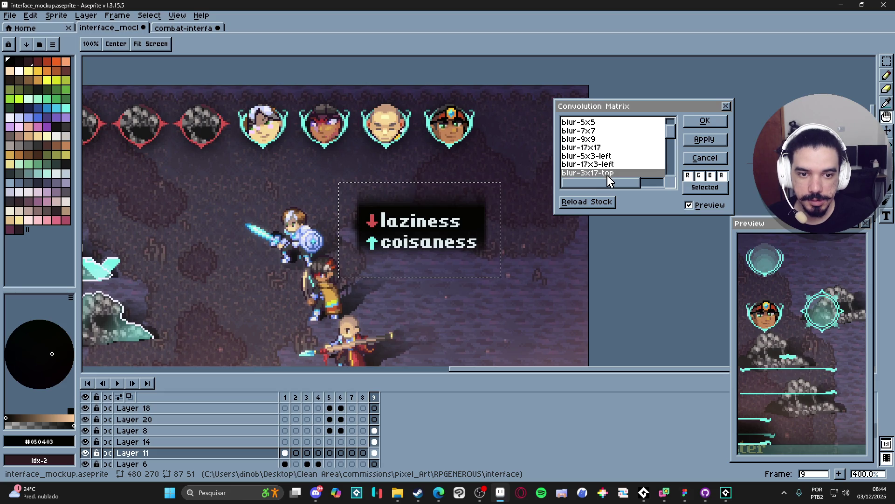
left_click(614, 139)
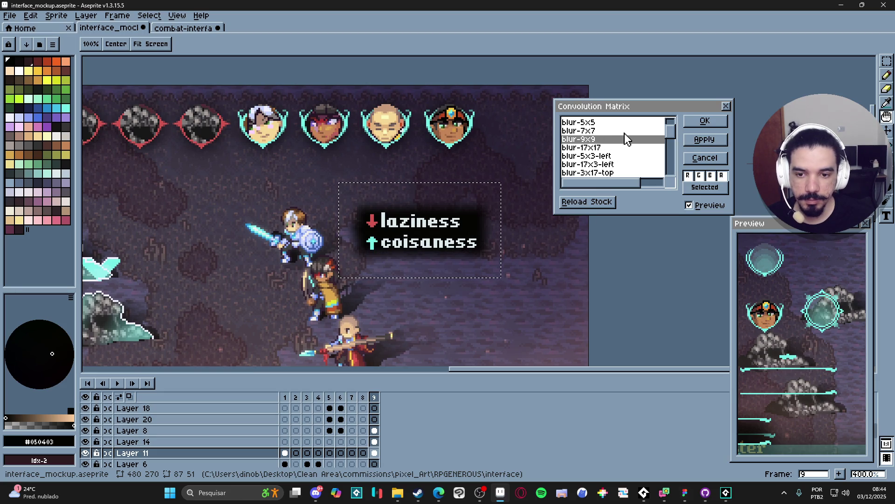
left_click(707, 122)
key("ctrl+d")
key("b")
scroll(364, 231, "up", 2)
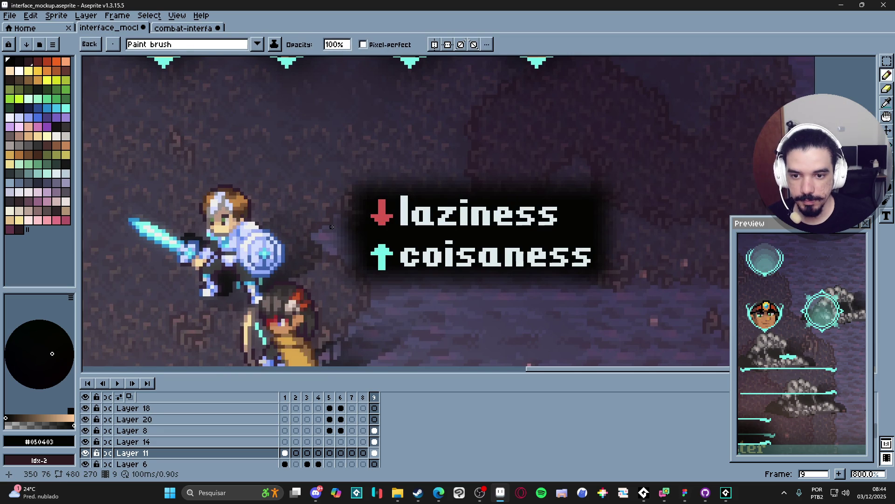
Draw a longer, thicker black tail from the tooltip toward the knight
left_click_drag(332, 227, 361, 211)
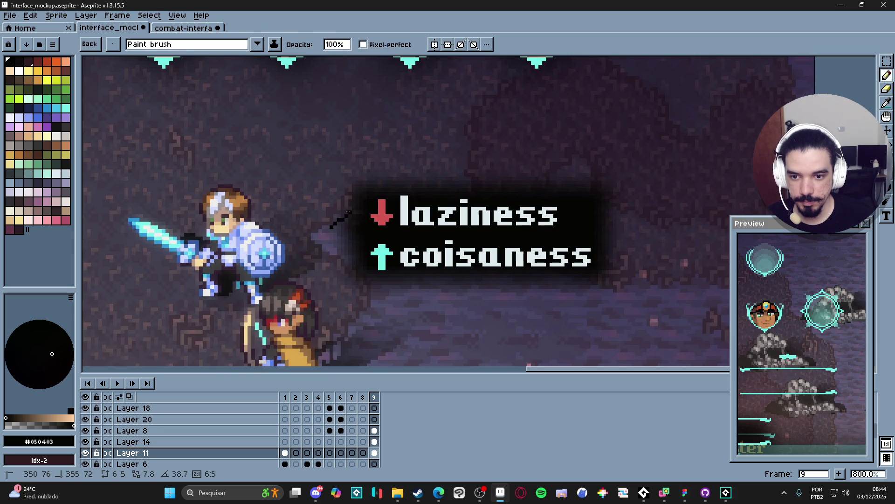
key("ctrl+z")
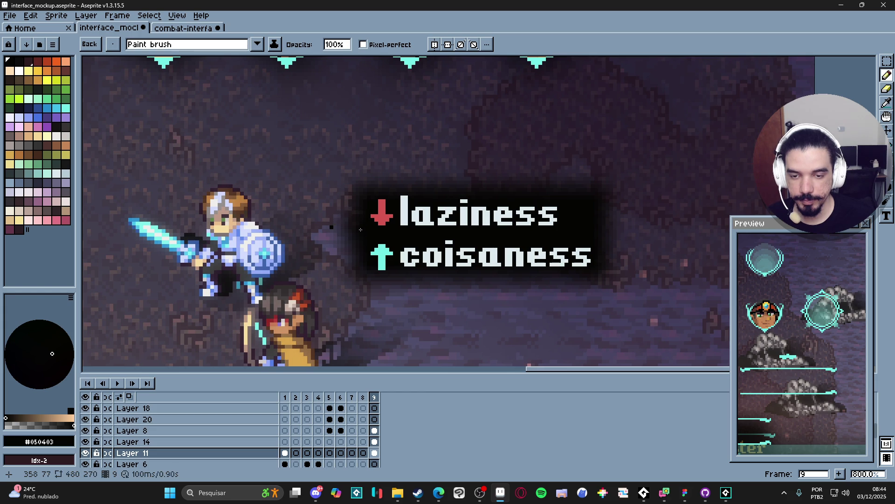
scroll(348, 231, "down", 2)
scroll(349, 232, "down", 2)
scroll(384, 241, "up", 7)
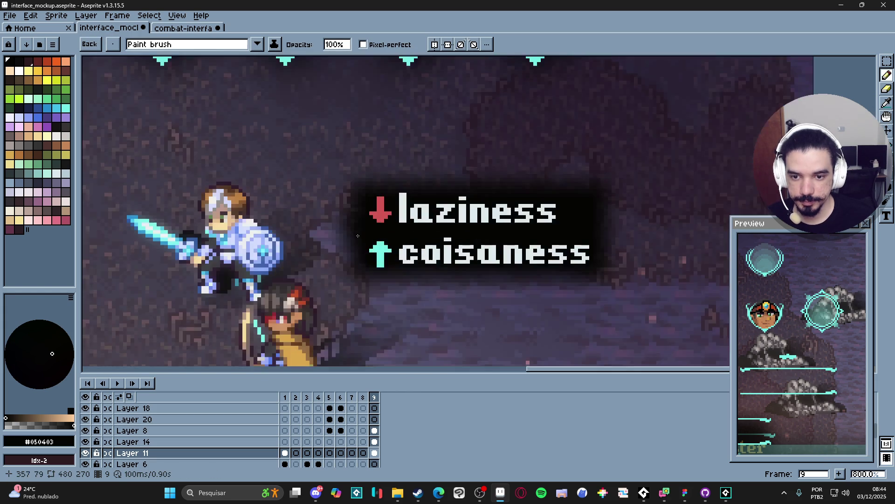
mouse_move(369, 217)
left_mouse_down()
mouse_move(274, 218)
mouse_move(370, 173)
mouse_move(364, 194)
left_mouse_up()
mouse_move(274, 221)
left_mouse_down()
mouse_move(347, 232)
mouse_move(322, 232)
mouse_move(348, 242)
mouse_move(362, 201)
mouse_move(326, 212)
mouse_move(362, 204)
left_mouse_up()
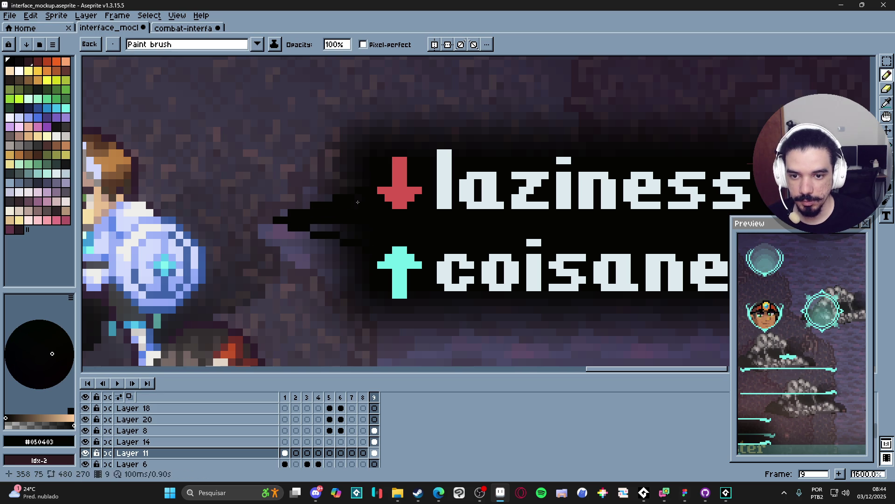
left_click_drag(321, 228, 344, 237)
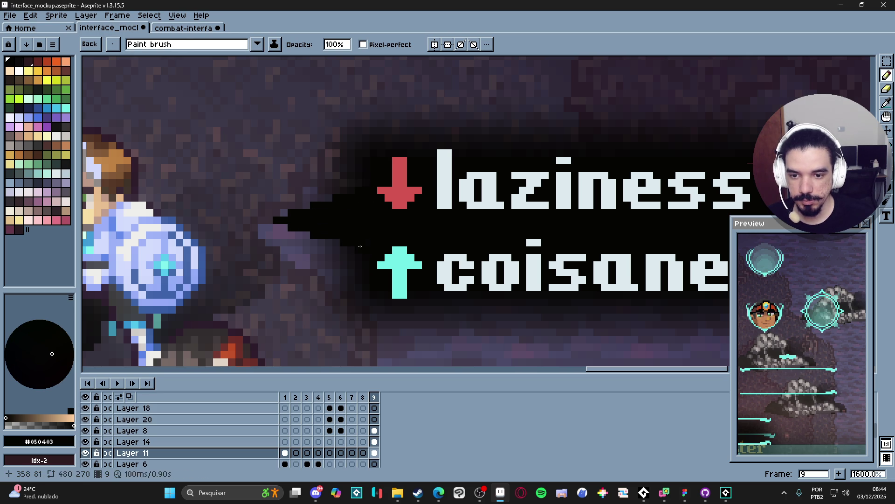
scroll(425, 263, "down", 5)
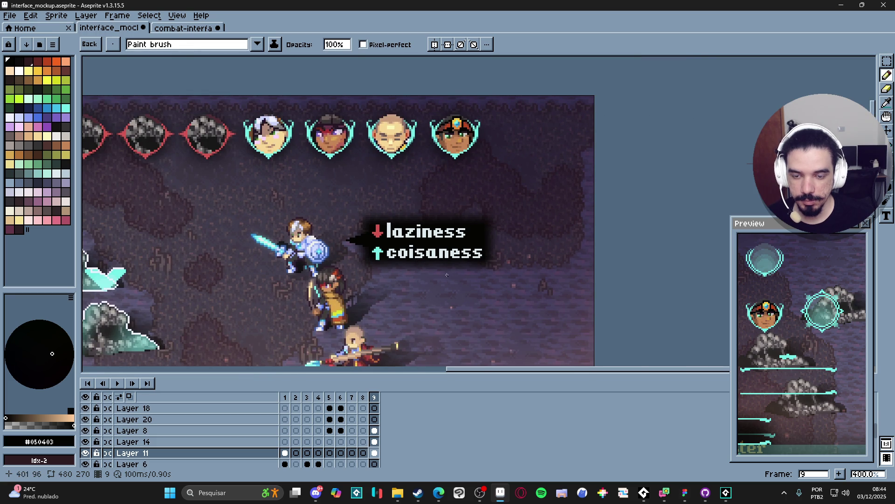
key("ctrl+z")
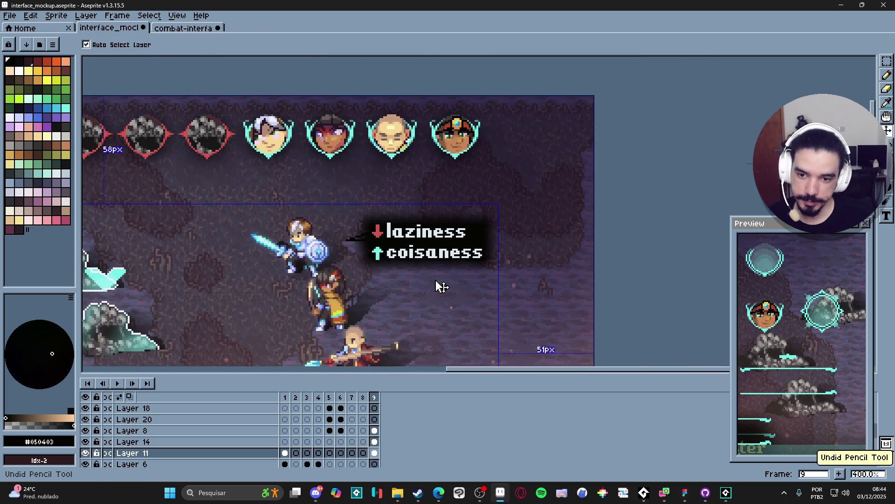
Select the tooltip text layer with the rectangular marquee tool active
scroll(443, 291, "down", 2)
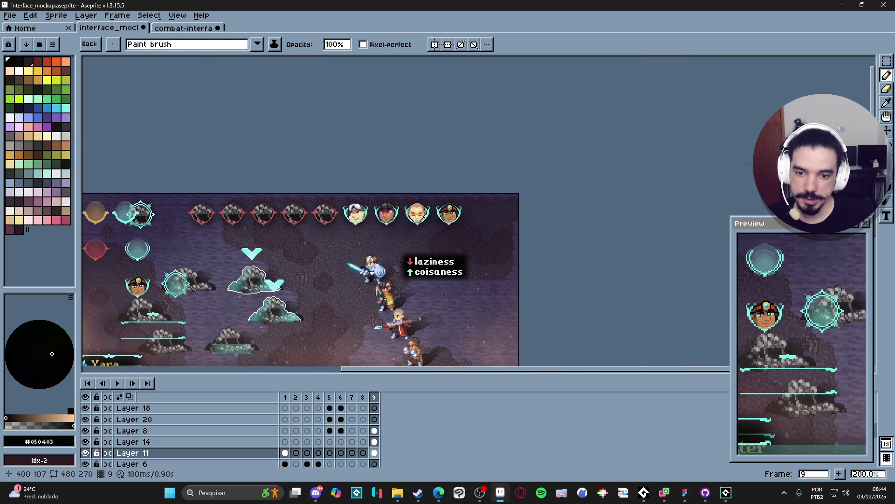
scroll(418, 280, "up", 1)
scroll(419, 270, "up", 1)
scroll(424, 252, "down", 1)
scroll(426, 233, "up", 3)
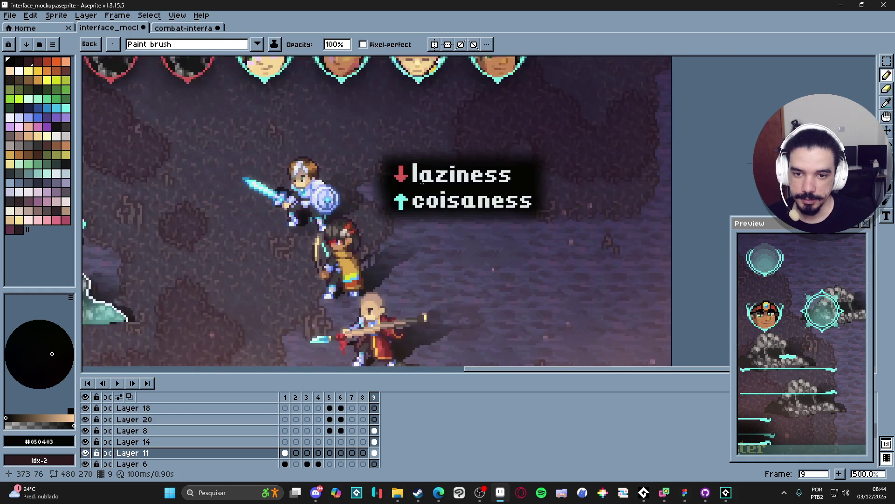
left_click(436, 181, "ctrl")
key("m")
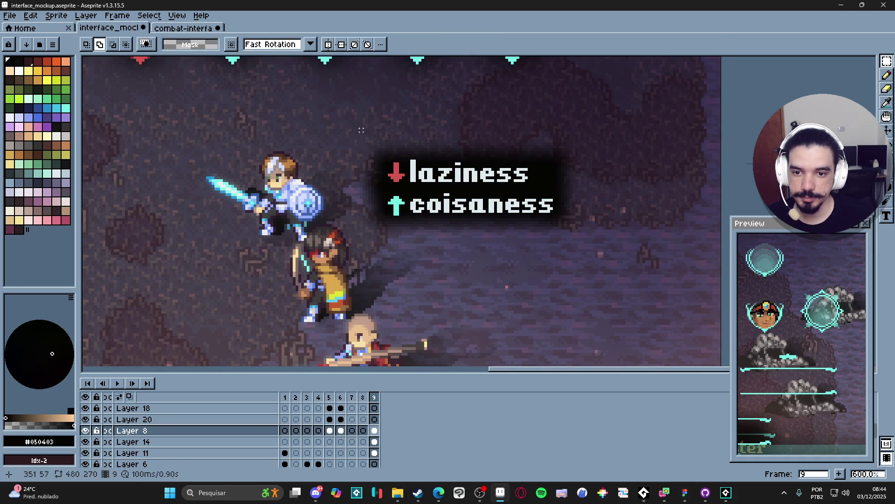
scroll(367, 140, "down", 3)
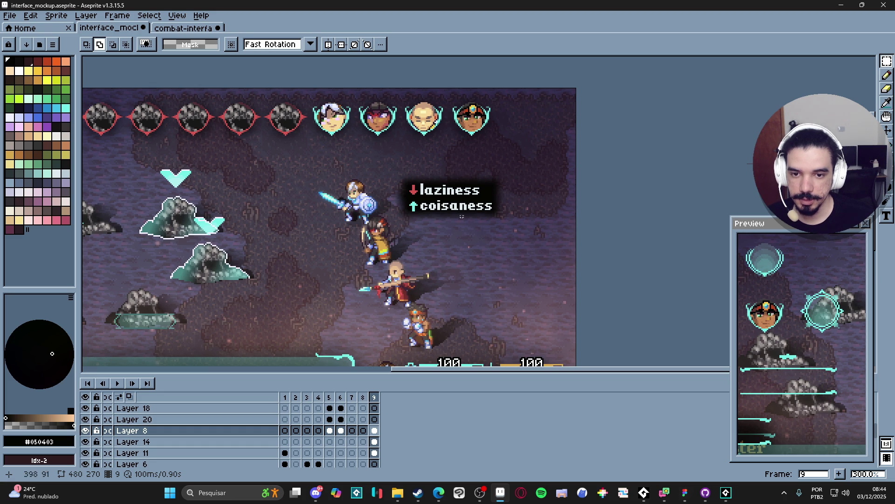
Try shifting the tooltip box, then undo the move and the previous selection
scroll(425, 186, "up", 3)
key("v")
left_click_drag(401, 194, 386, 196)
key("ctrl+z")
key("ctrl+z")
key("ctrl+z")
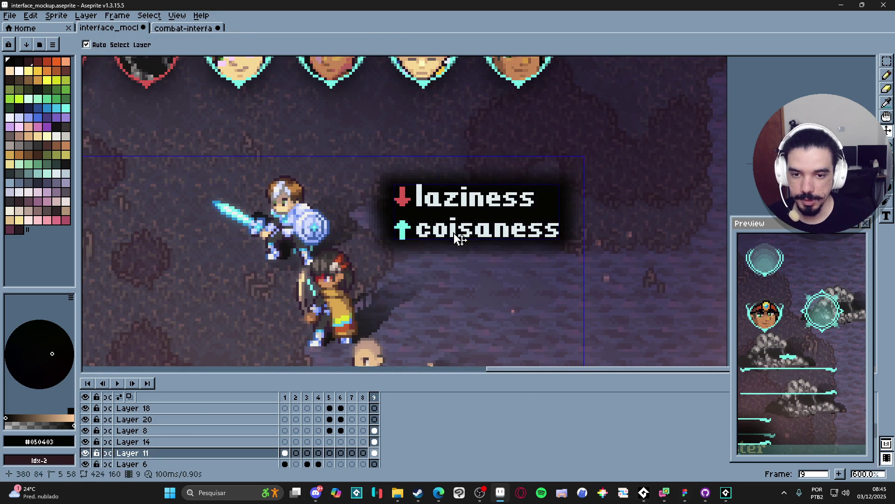
key("ctrl+z")
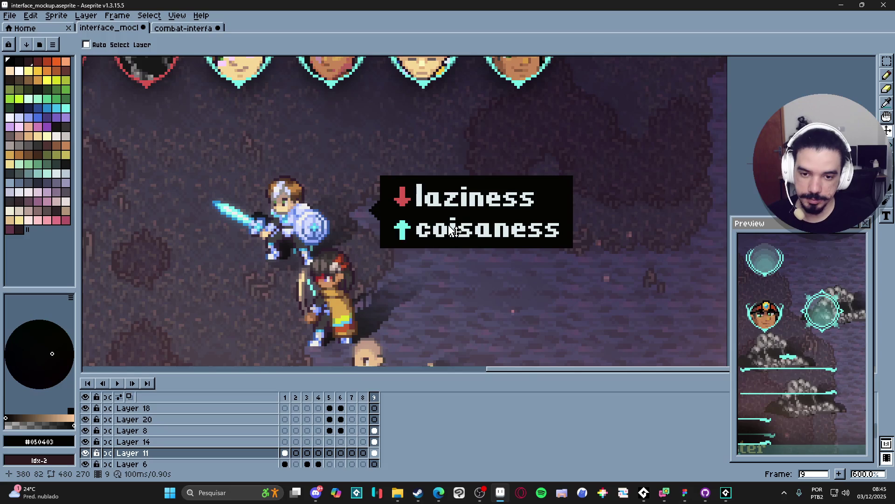
Select a roomy area around the tooltip box and apply the 9x9 blur
left_click_drag(887, 61, 876, 64)
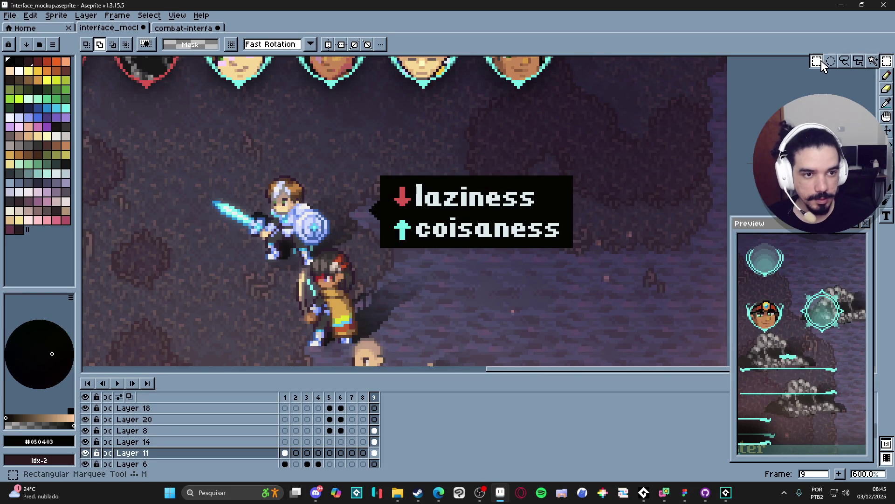
mouse_move(381, 166)
left_mouse_down()
mouse_move(450, 241)
mouse_move(609, 268)
left_mouse_up()
left_click(384, 138)
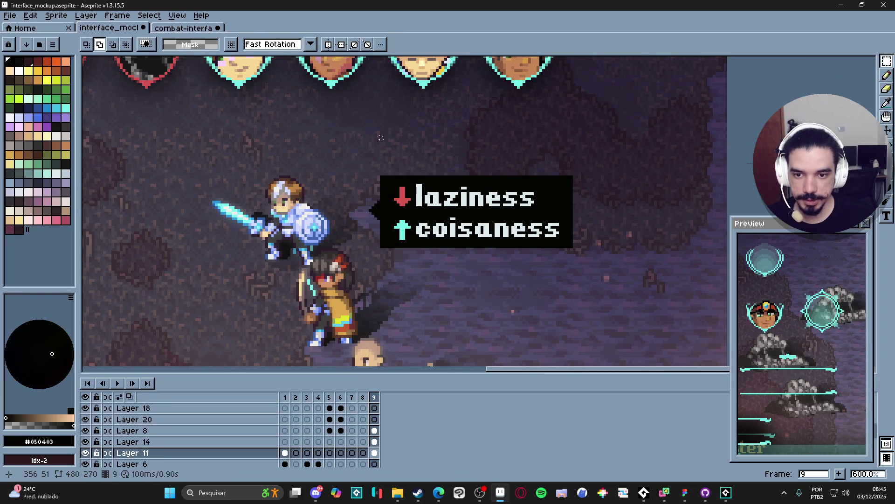
mouse_move(381, 132)
left_mouse_down()
mouse_move(536, 266)
mouse_move(601, 287)
left_mouse_up()
key("F9")
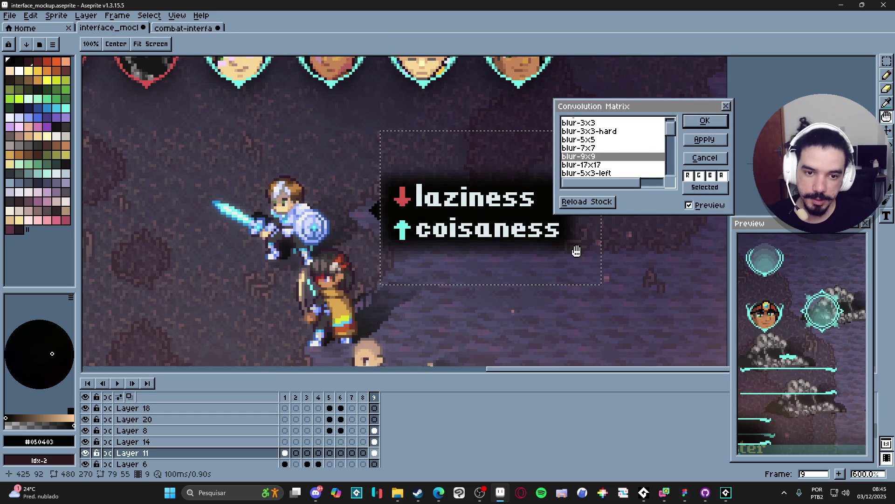
left_click(704, 122)
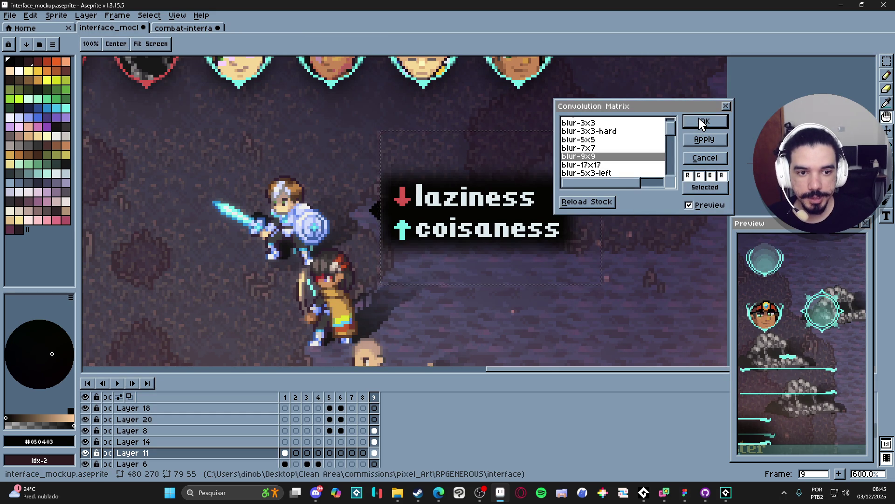
left_click(485, 241)
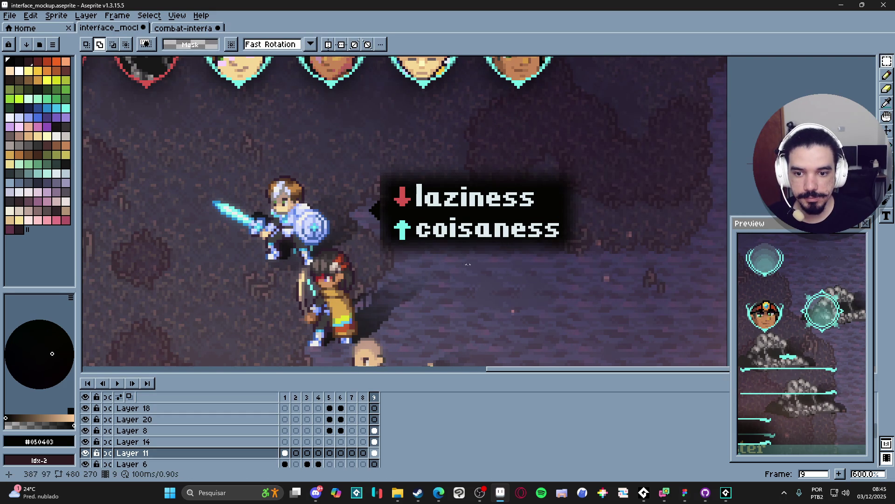
scroll(471, 264, "down", 2)
scroll(460, 274, "down", 1)
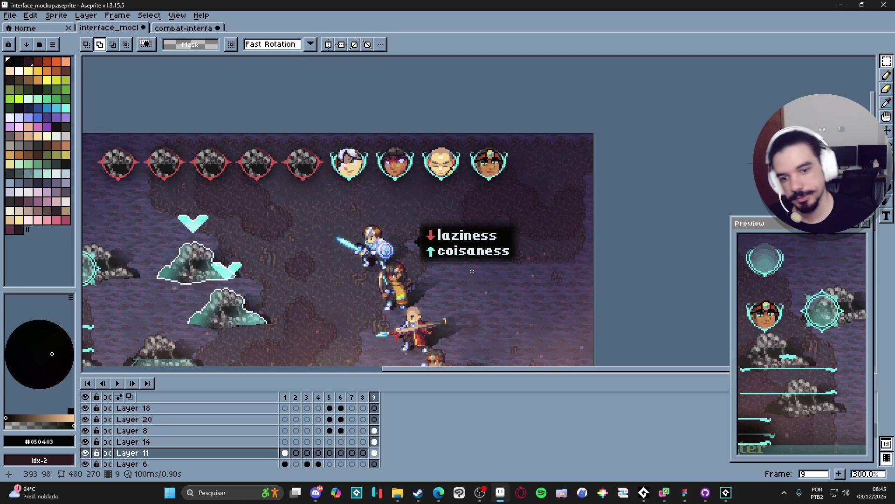
Lower the tooltip box cel's opacity to 58%
key("b")
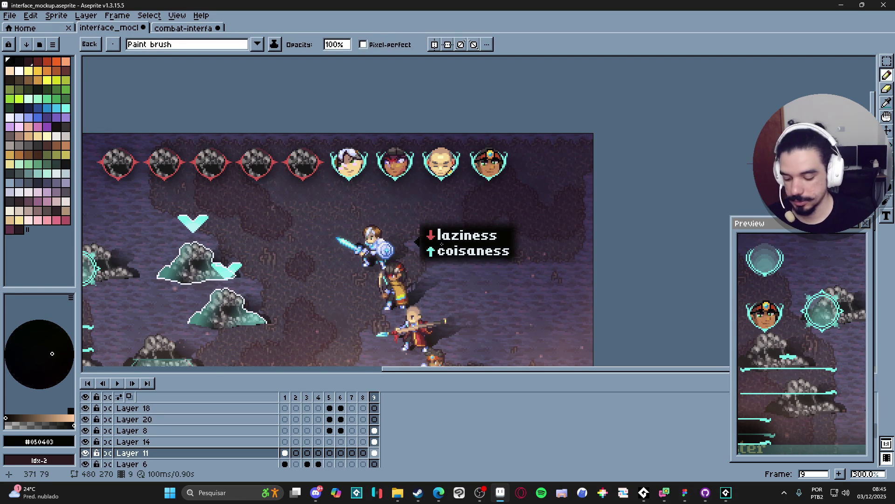
key("m")
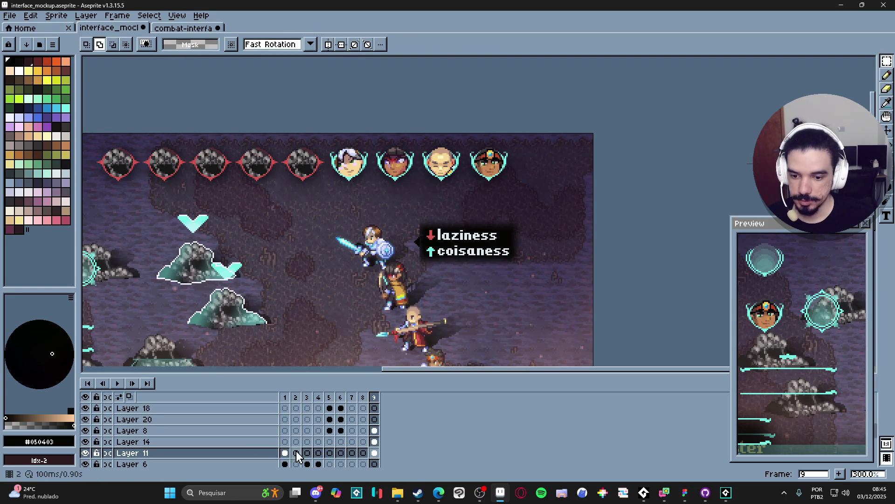
double_click(376, 454)
left_click(552, 368)
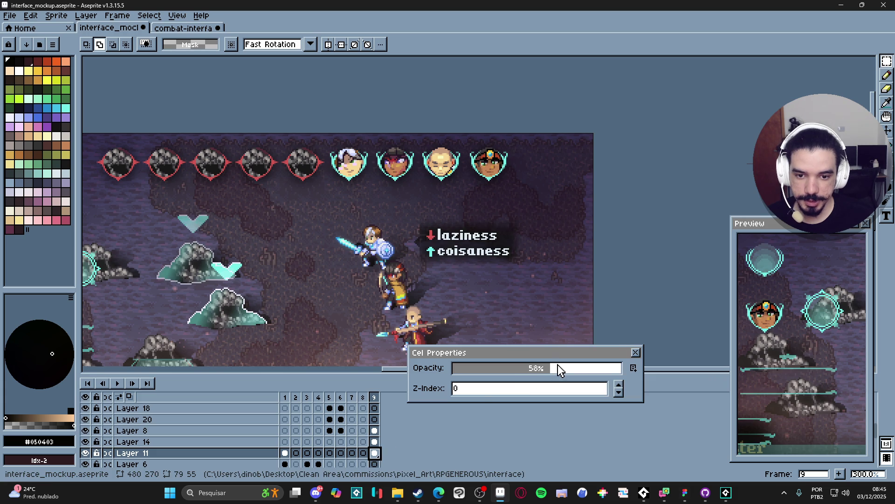
left_click(636, 352)
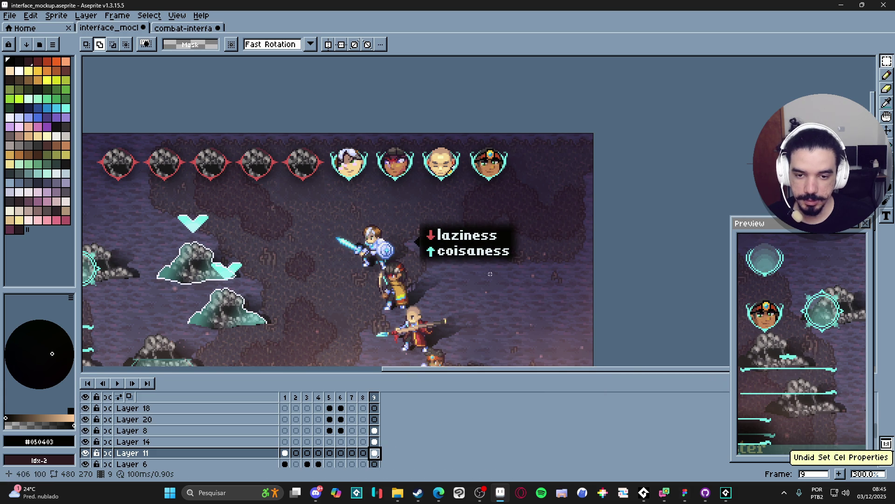
Select the black tooltip box and move it up and left, one extra pixel up
scroll(440, 256, "up", 1)
key("v")
key("m")
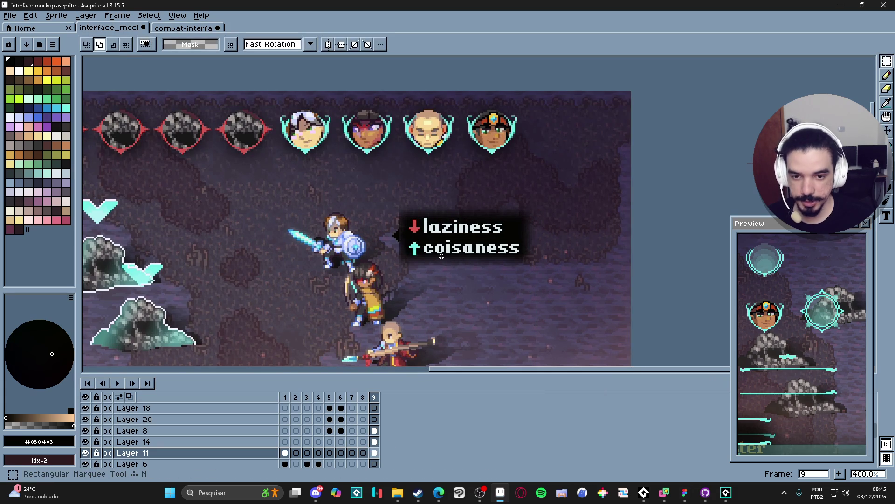
key("v")
left_click_drag(404, 249, 386, 241)
key("ctrl+z")
key("m")
mouse_move(382, 170)
left_mouse_down()
mouse_move(573, 268)
mouse_move(580, 281)
left_mouse_up()
left_click_drag(438, 254, 415, 239)
key("Up")
key("Return")
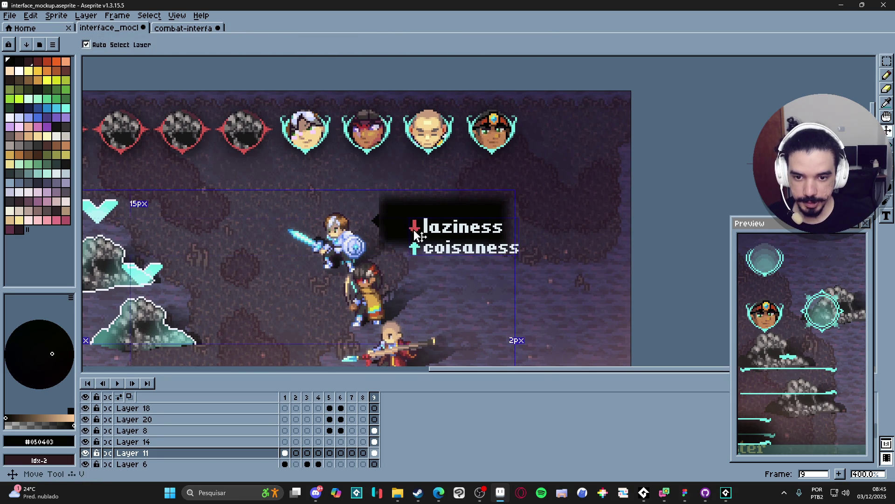
Move the laziness/coisaness text up-left to match the box, then paste a box copy
key("Up")
key("Up")
left_click_drag(392, 186, 565, 269)
left_click_drag(497, 242, 476, 227)
key("v")
left_click(382, 232)
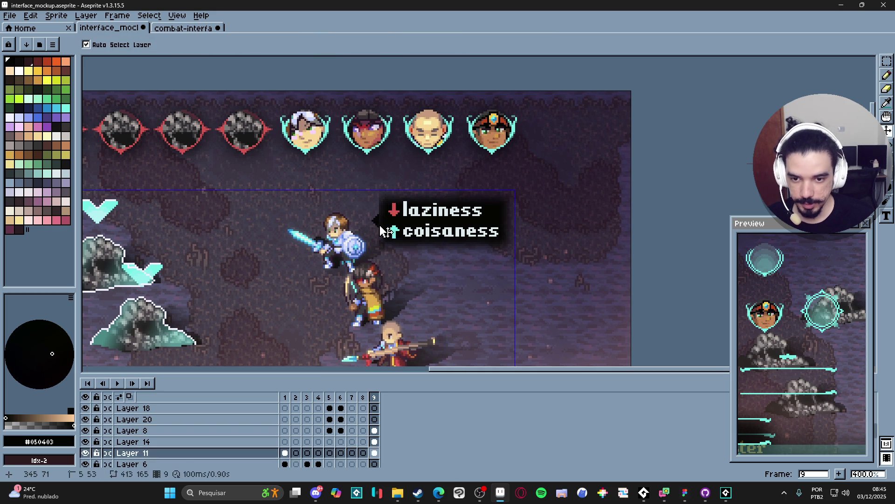
key("ctrl+v")
Place pasted copies of the black tooltip box beside the third and fourth party members
left_click_drag(494, 225, 477, 243)
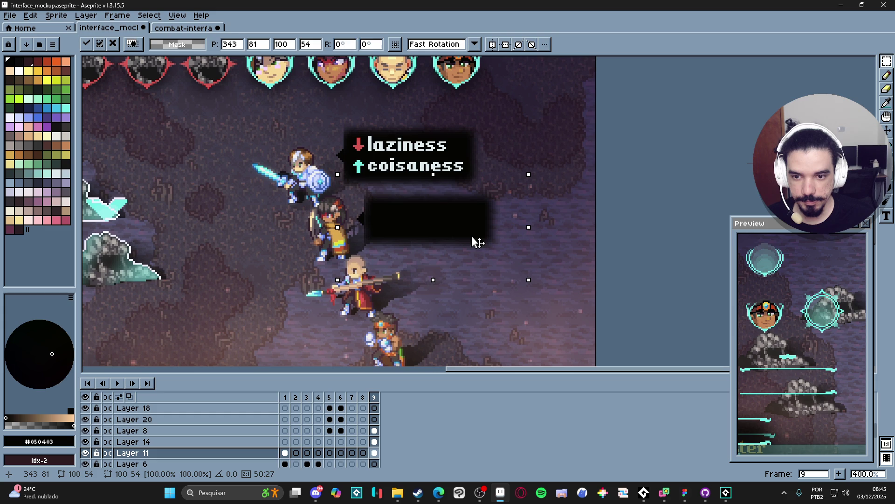
key("Return")
key("v")
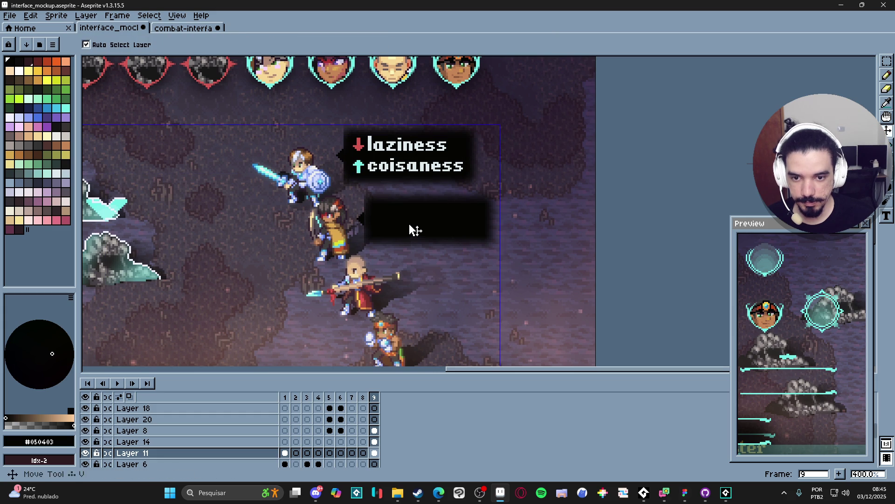
key("ctrl+v")
mouse_move(432, 202)
left_mouse_down()
mouse_move(486, 304)
mouse_move(416, 124)
mouse_move(496, 305)
left_mouse_up()
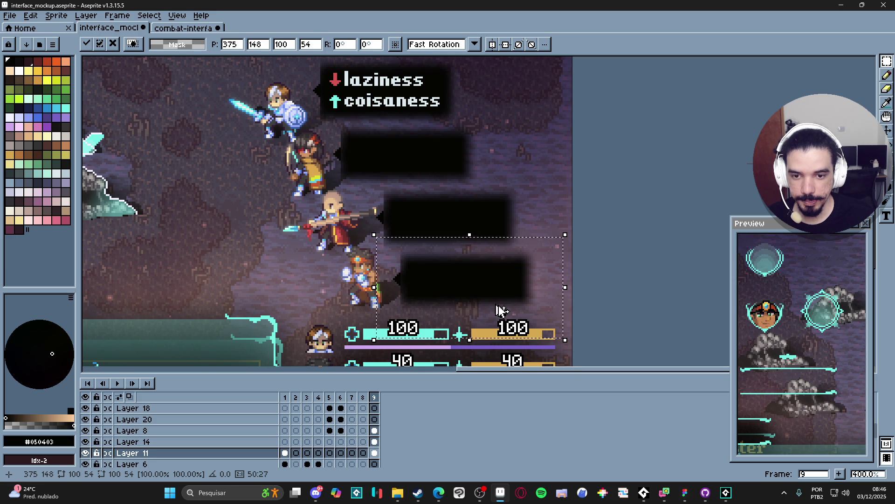
key("Return")
scroll(498, 310, "down", 2)
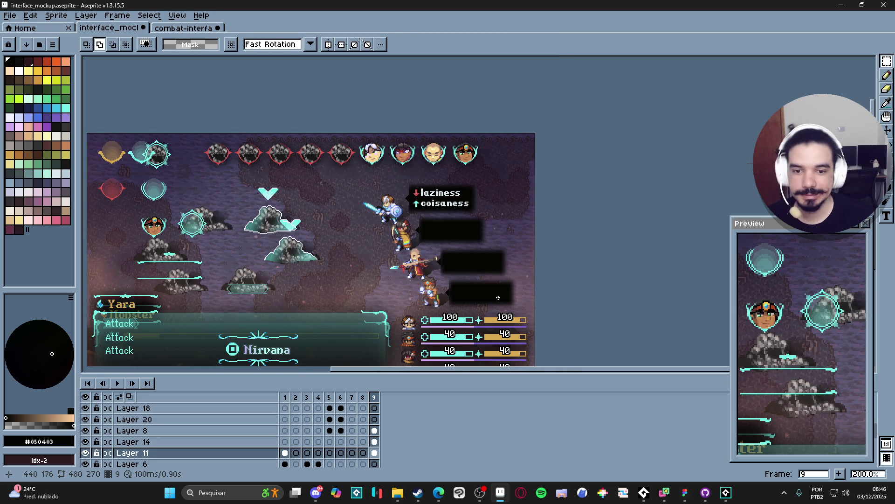
Pick white as the colour and set the Text tool's size to 8
left_click_drag(412, 297, 459, 247)
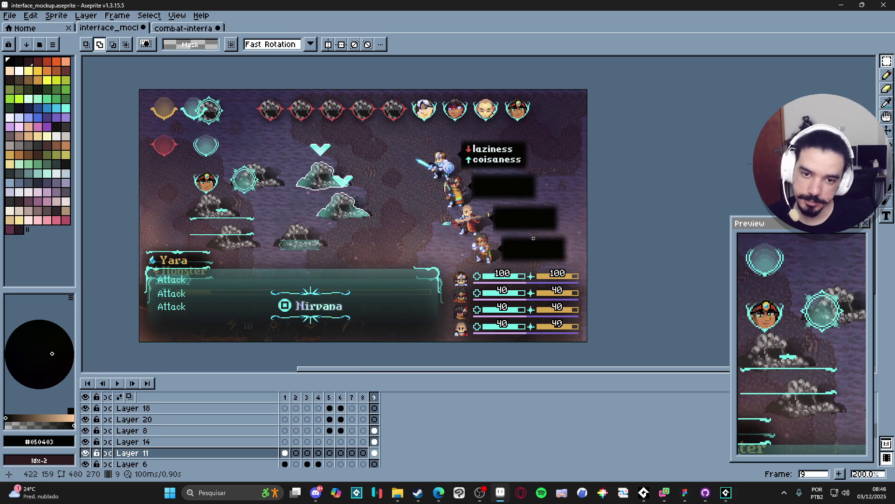
key("b")
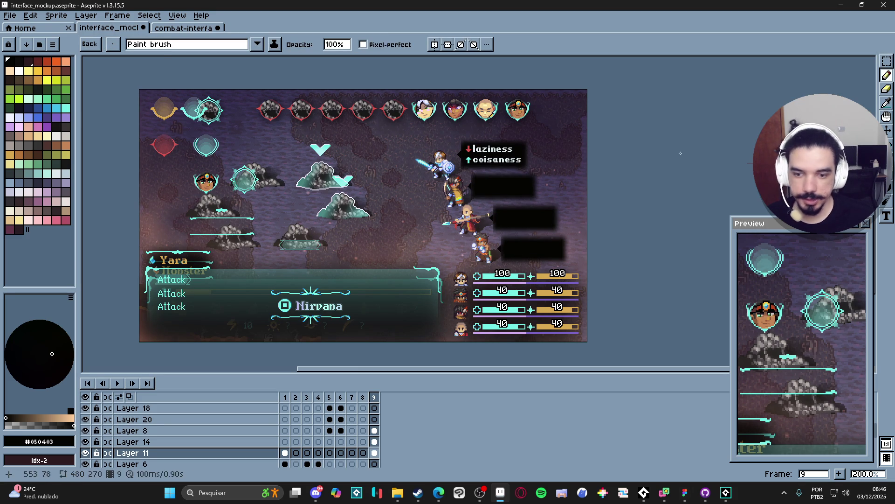
left_click(21, 68)
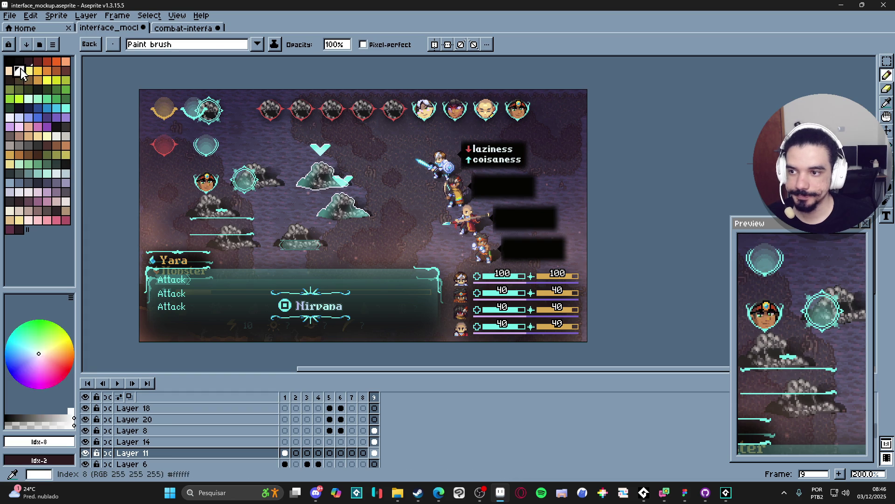
left_click(886, 216)
left_click(146, 44)
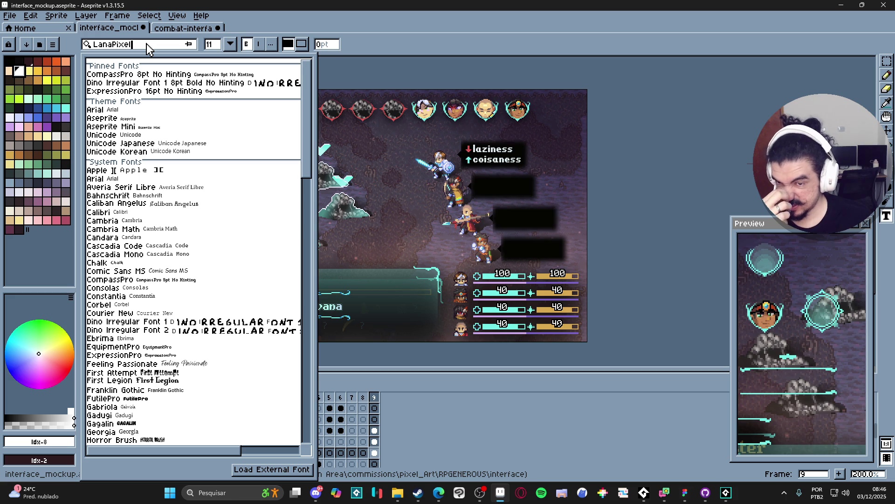
scroll(206, 179, "down", 3)
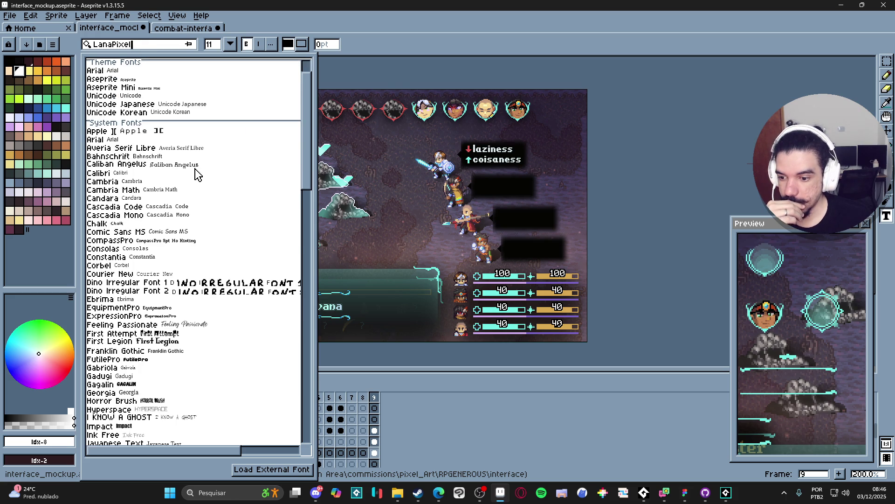
scroll(198, 173, "up", 3)
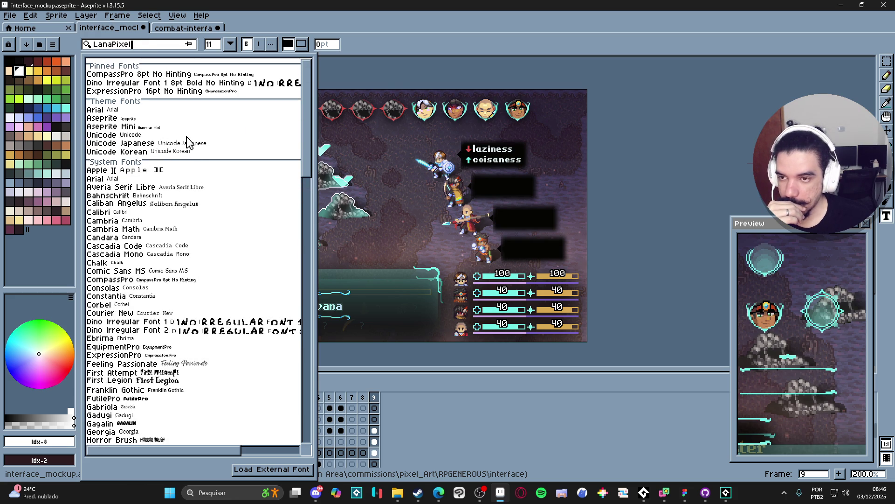
left_click(213, 47)
left_click(215, 47)
left_click(221, 51)
left_click(219, 50)
Search 'kenn' to choose the Kenney Mini font and start a text box left of the tooltip
left_click(213, 68)
left_click(135, 47)
type("kenn")
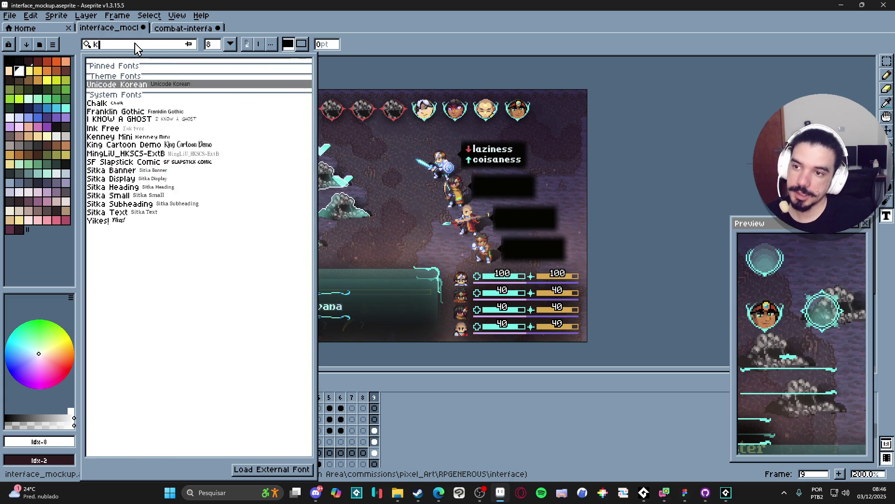
left_click(180, 96)
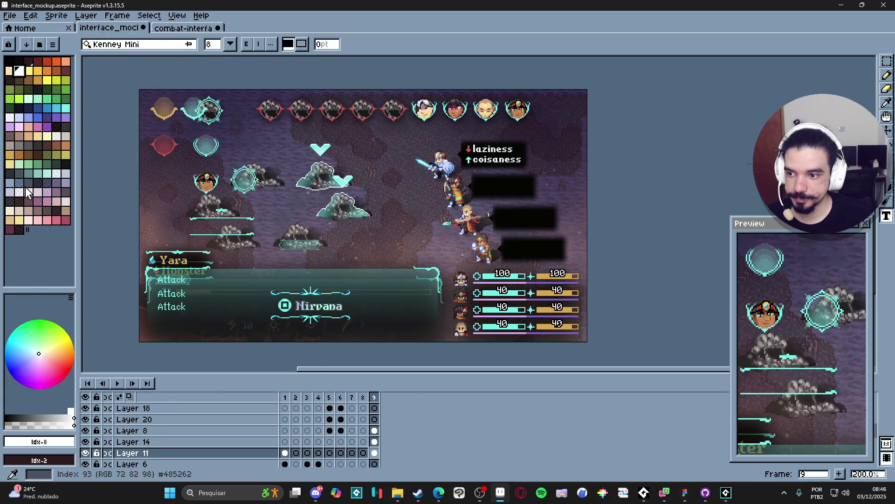
scroll(371, 144, "up", 1)
left_click(371, 144)
type("laziness")
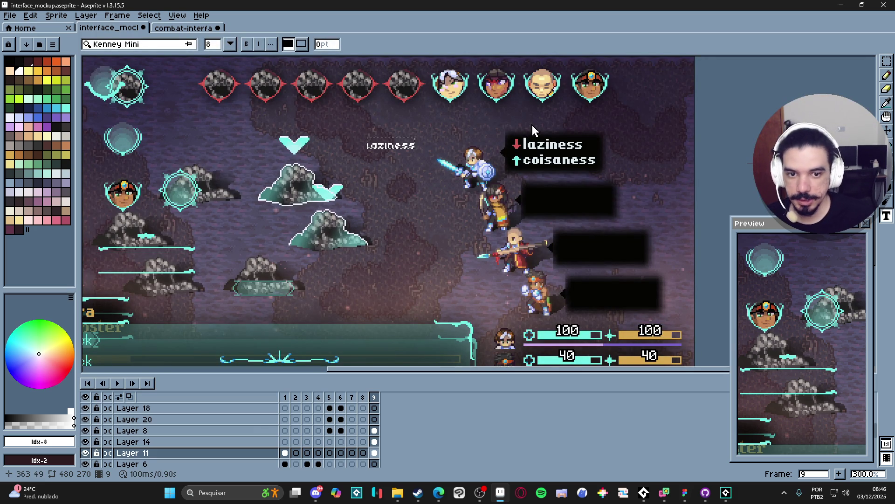
Commit the new Kenney Mini text and erase the old laziness and coisaness labels
key("Return")
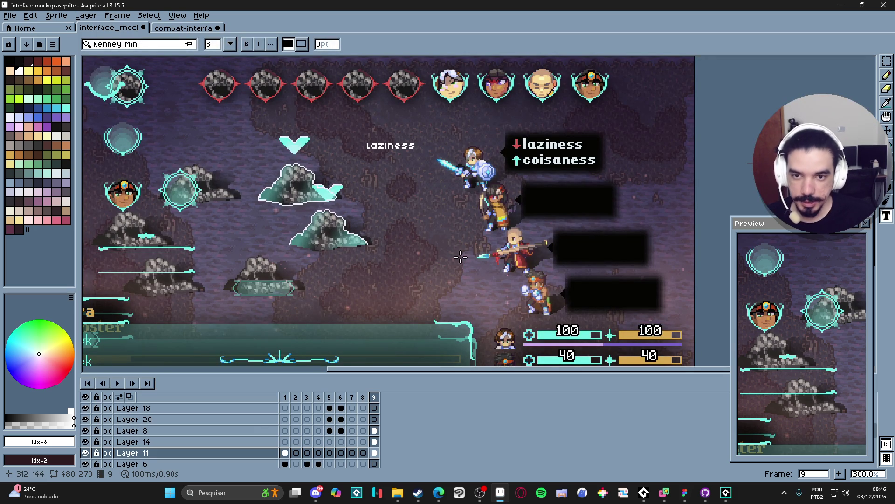
scroll(519, 173, "up", 3)
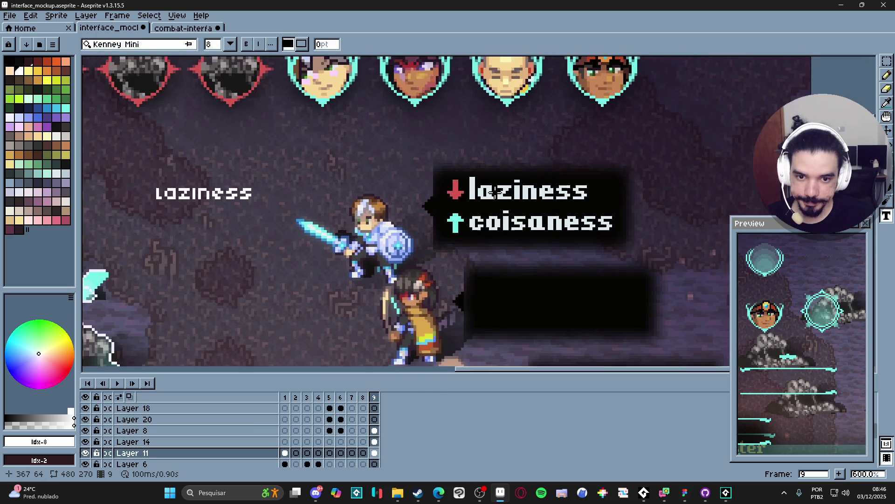
left_click(505, 190, "ctrl")
key("m")
left_click_drag(468, 172, 620, 243)
key("Delete")
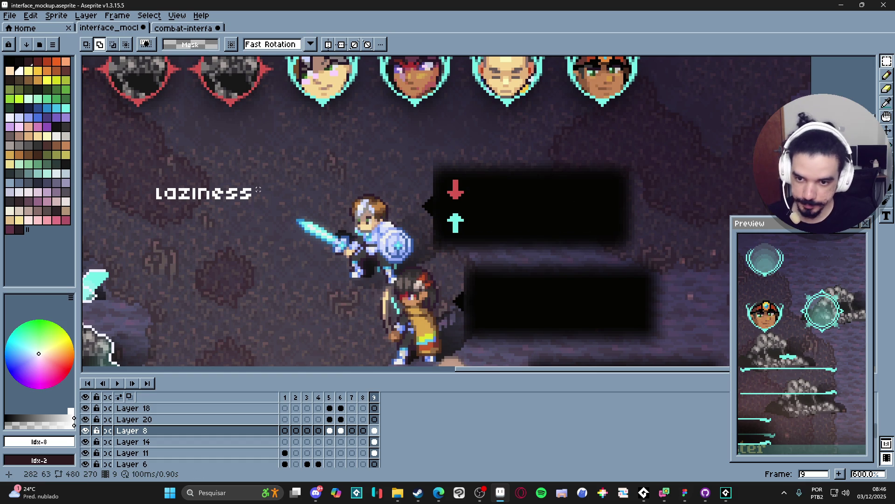
Move the new laziness label into the top tooltip beside the red down arrow
scroll(258, 190, "up", 1)
left_click(250, 196, "ctrl")
mouse_move(112, 175)
left_mouse_down()
mouse_move(272, 216)
mouse_move(250, 198)
mouse_move(655, 191)
left_mouse_up()
key("Return")
scroll(587, 194, "down", 1)
key("b")
scroll(587, 193, "up", 2)
key("alt")
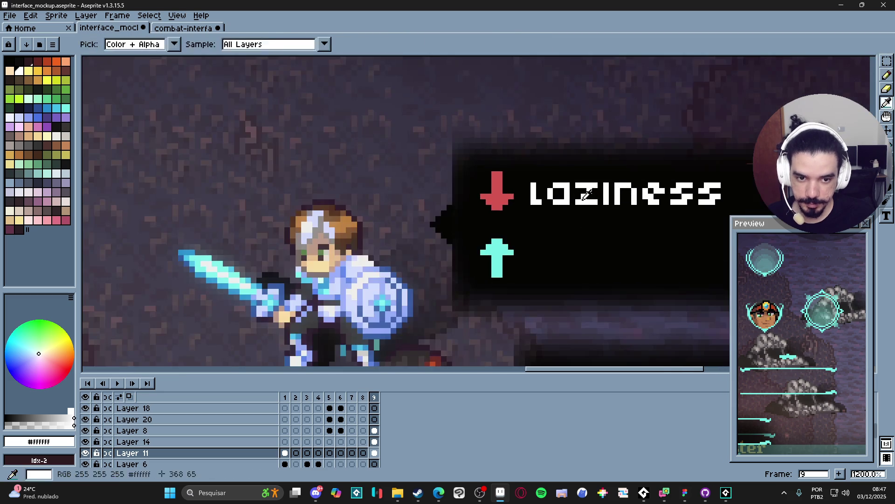
scroll(586, 194, "down", 4)
scroll(513, 196, "up", 4)
key("m")
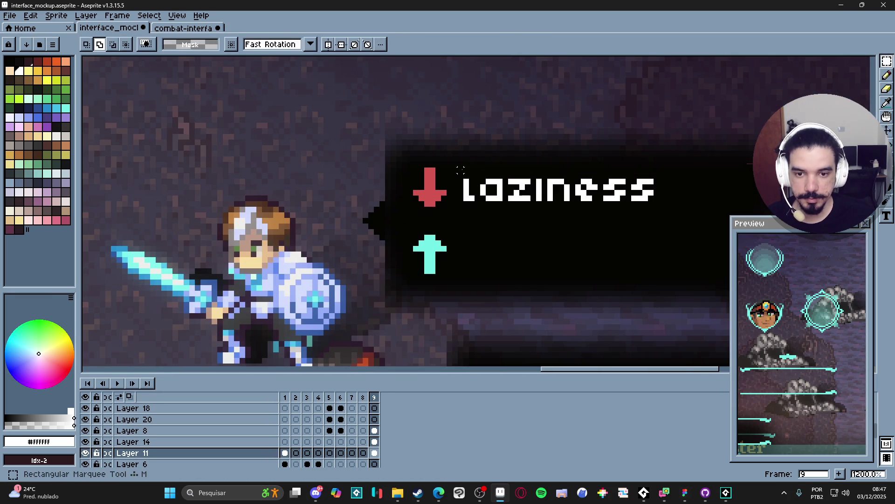
key("t")
scroll(475, 247, "down", 1)
scroll(475, 246, "down", 1)
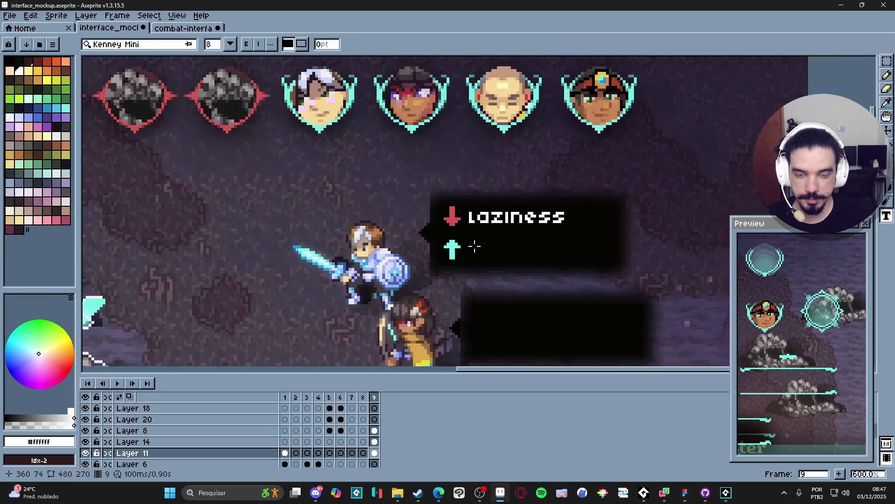
Add an 'otherthing' text label and move it up beside the cyan arrow
left_click(474, 251)
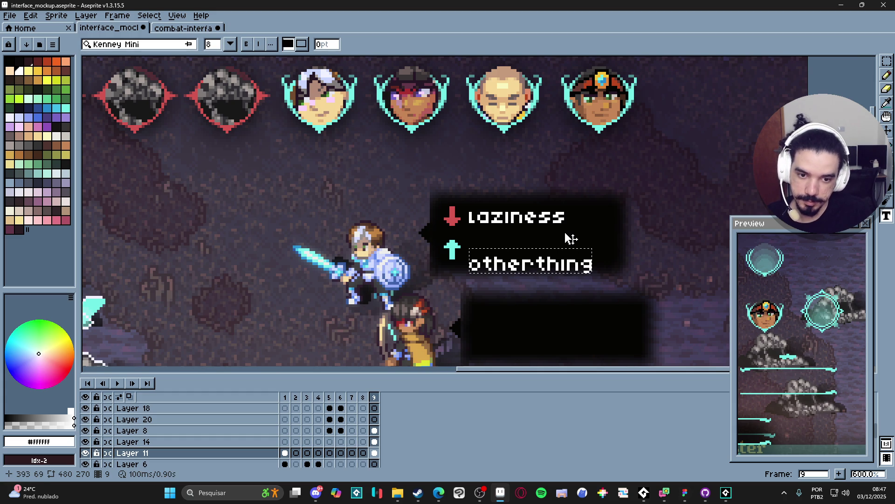
left_click(887, 62)
scroll(462, 270, "up", 2)
left_click_drag(463, 270, 334, 309)
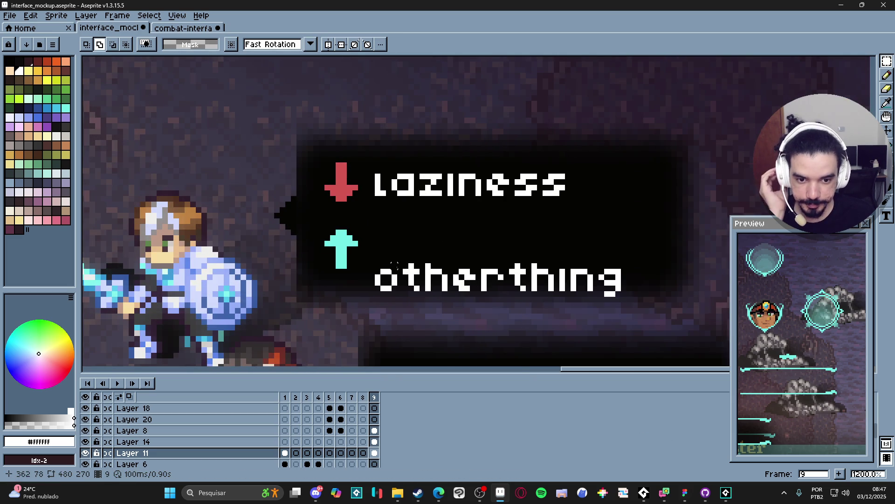
mouse_move(367, 254)
left_mouse_down()
mouse_move(586, 316)
mouse_move(640, 301)
left_mouse_up()
left_click_drag(491, 276, 490, 237)
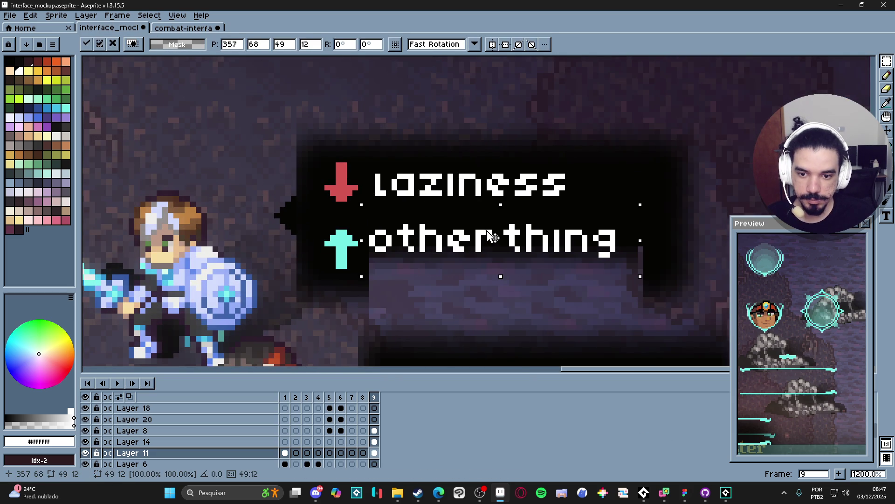
key("Return")
Delete both the otherthing and laziness labels from the tooltip
key("Delete")
key("v")
left_click_drag(456, 195, 458, 224)
key("ctrl+z")
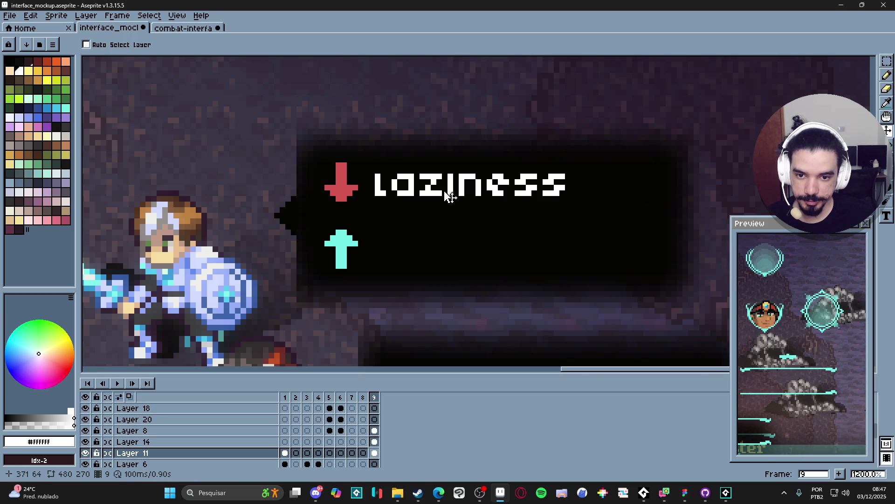
key("Delete")
Type the 'Loziness' label and position it beside the red down arrow
key("t")
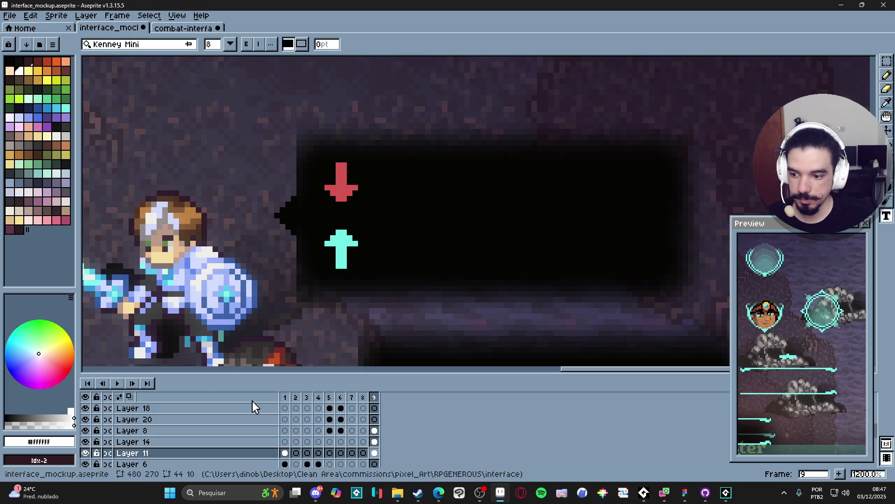
left_click(330, 255, "ctrl")
key("r")
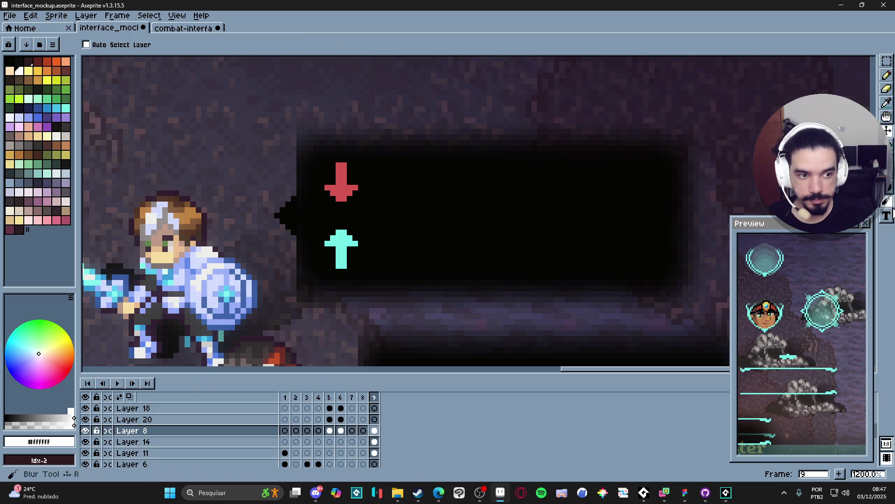
key("t")
left_click(397, 182)
type("Lo")
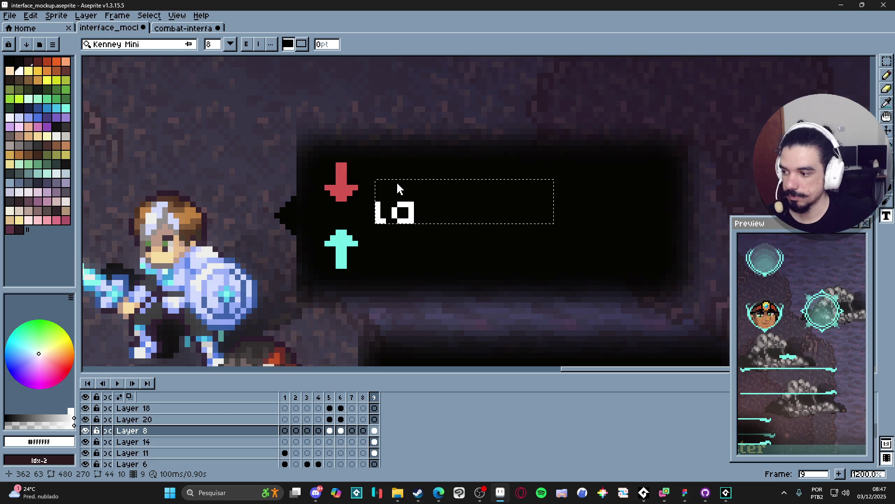
type("ziness")
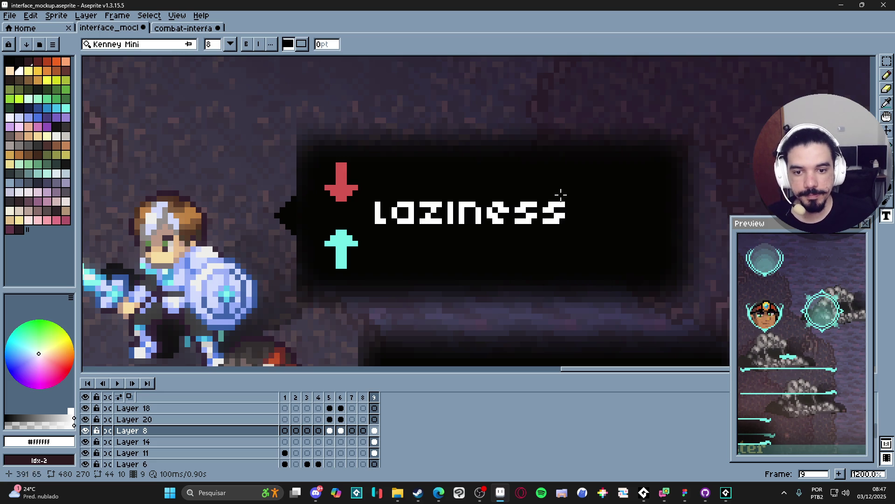
left_click(887, 61)
mouse_move(371, 161)
left_mouse_down()
mouse_move(550, 241)
mouse_move(628, 249)
left_mouse_up()
left_click_drag(469, 212, 466, 184)
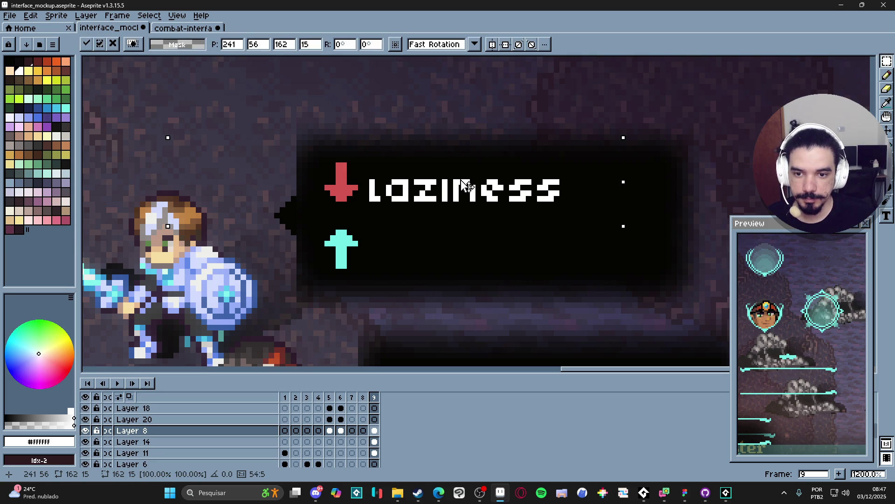
key("ctrl+d")
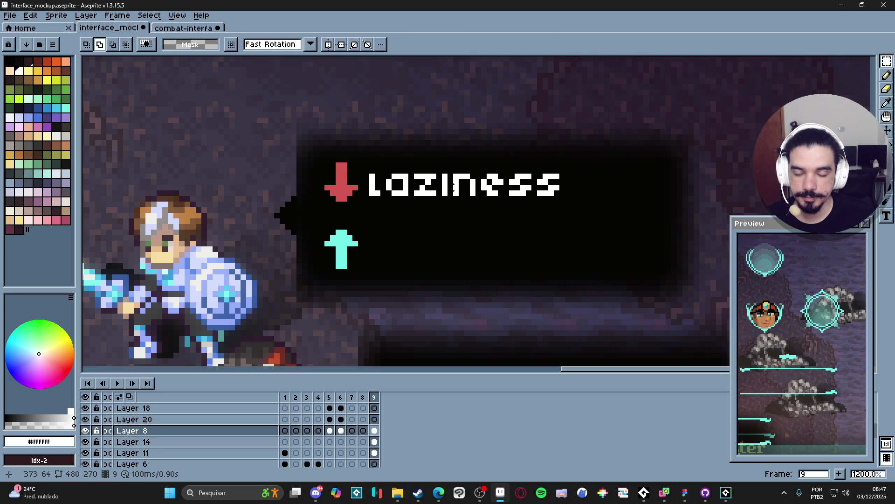
Try erasing parts of the red arrow, then undo the eraser edits
key("v")
scroll(350, 182, "up", 1)
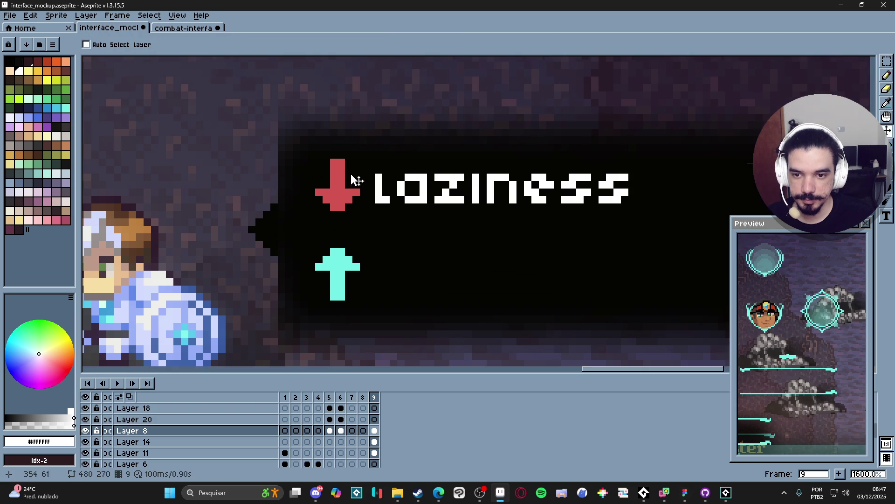
key("e")
left_click_drag(334, 159, 341, 169)
scroll(355, 230, "down", 3)
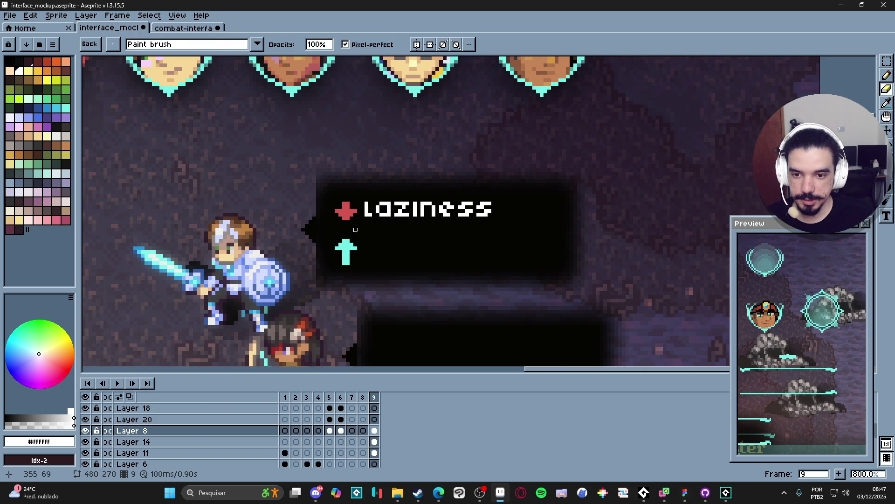
scroll(356, 230, "up", 5)
left_click_drag(366, 188, 344, 210)
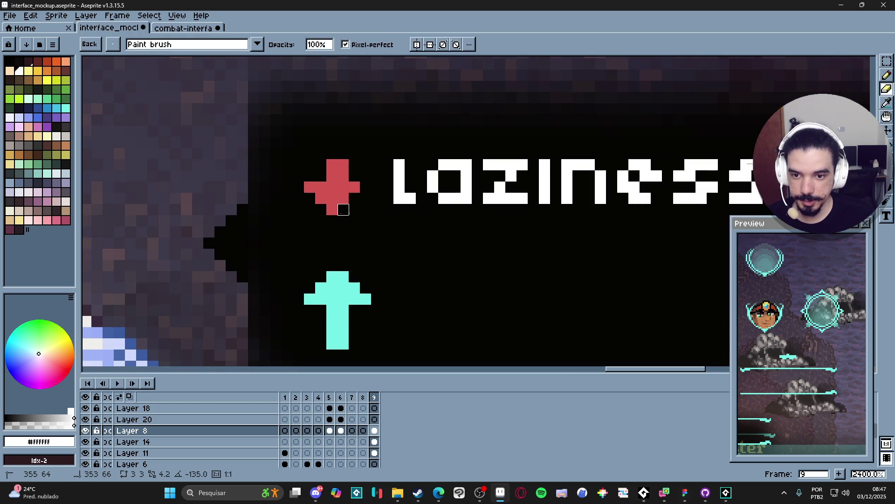
left_click(309, 187)
left_click(333, 209)
scroll(332, 210, "down", 5)
key("ctrl+z")
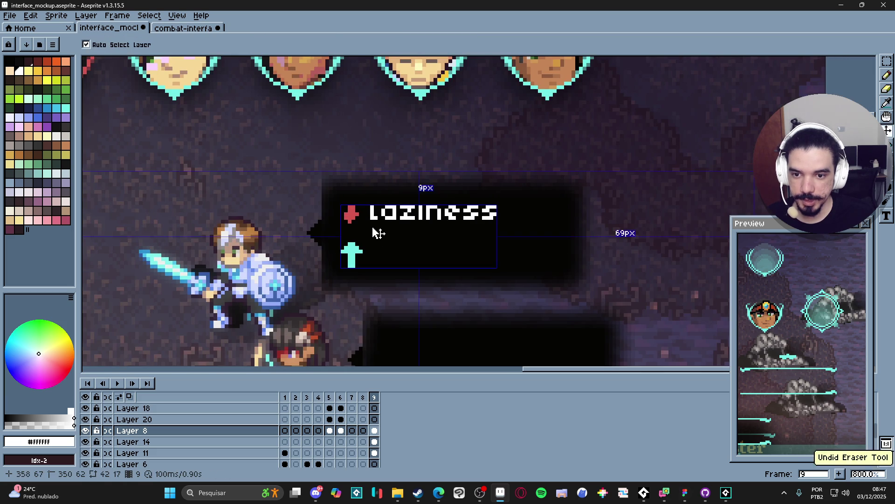
scroll(367, 223, "up", 3)
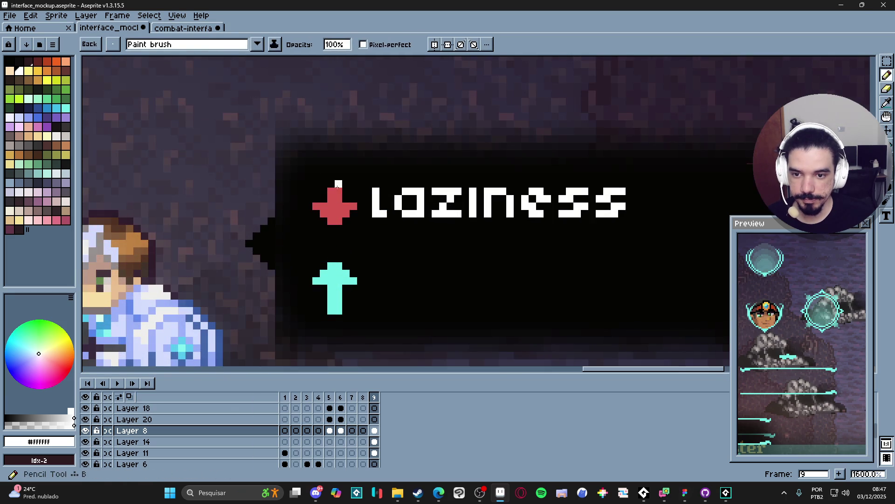
Replace the old cyan arrow with a duplicate of the red arrow placed below it
left_click(330, 184, "alt")
scroll(330, 184, "down", 4)
scroll(308, 228, "up", 3)
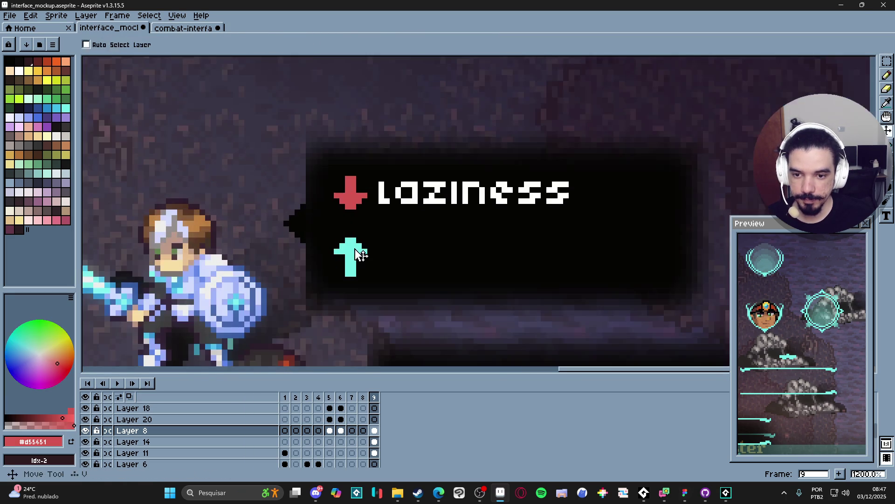
key("m")
left_click_drag(309, 228, 409, 306)
key("Delete")
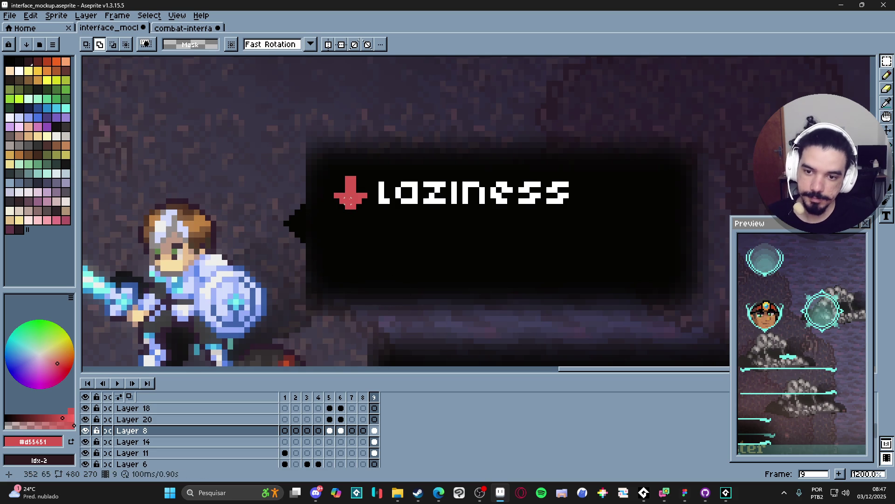
key("w")
left_click(359, 209)
left_click_drag(359, 209, 357, 254)
key("ctrl+d")
Fill the lower arrow with cyan and flip it vertically to point up
key("b")
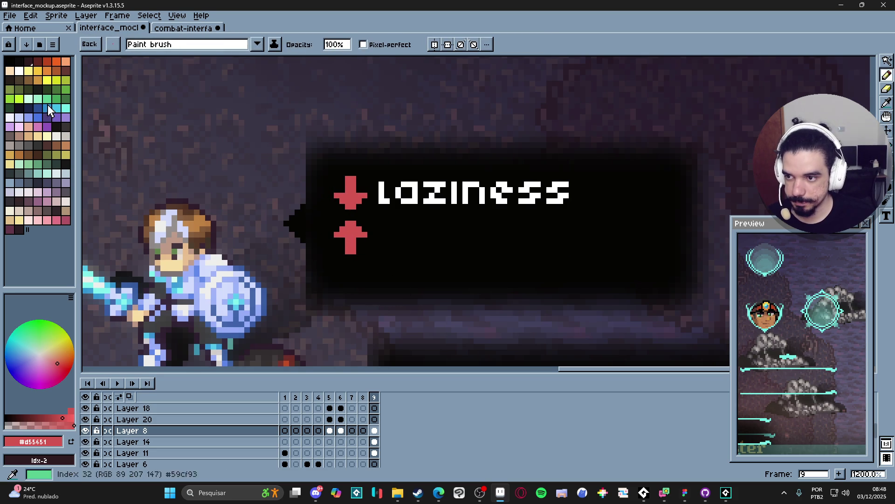
left_click(66, 108)
key("g")
left_click(353, 235)
scroll(353, 234, "down", 7)
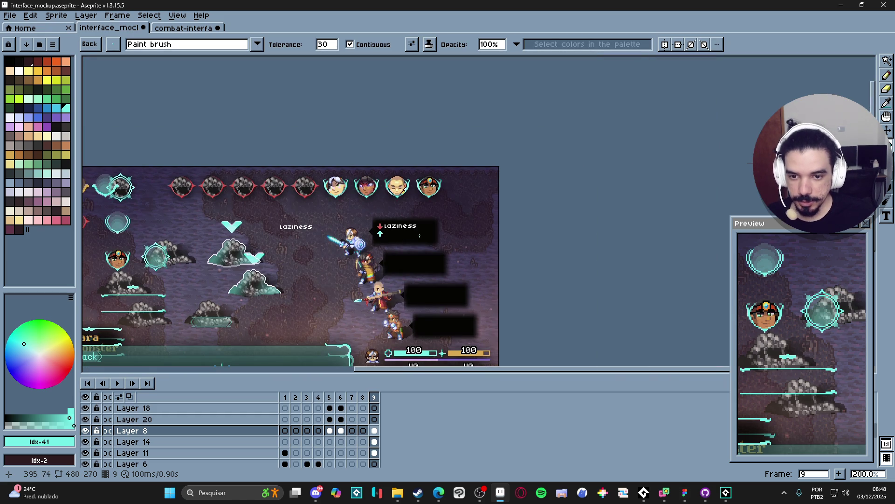
scroll(409, 236, "up", 10)
key("m")
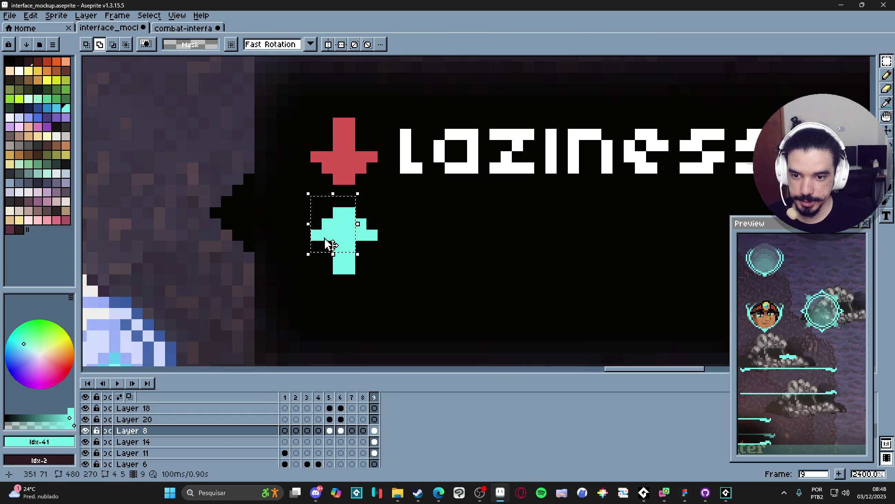
left_click_drag(311, 207, 378, 263)
key("shift+v")
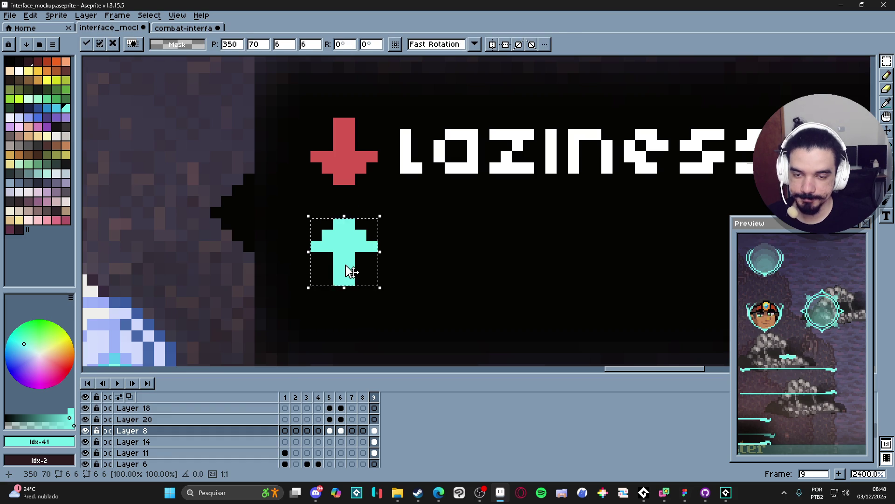
scroll(353, 269, "down", 7)
key("Return")
Copy the laziness label down beside the cyan up arrow
mouse_move(353, 265)
left_mouse_down()
mouse_move(390, 244)
mouse_move(481, 238)
left_mouse_up()
scroll(485, 239, "down", 1)
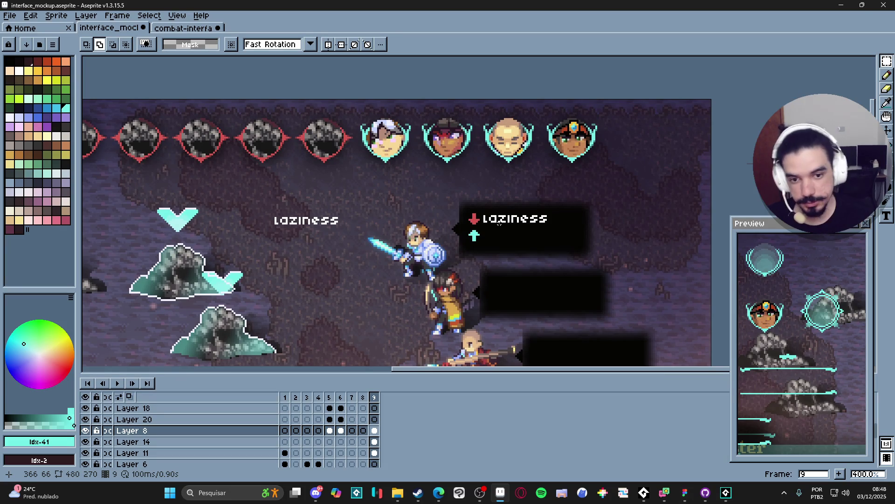
scroll(501, 225, "up", 6)
left_click_drag(499, 223, 424, 232)
key("m")
mouse_move(366, 195)
left_mouse_down()
mouse_move(624, 231)
mouse_move(620, 214)
mouse_move(618, 226)
left_mouse_up()
left_click(489, 217)
mouse_move(490, 217)
left_mouse_down()
mouse_move(489, 286)
mouse_move(458, 277)
left_mouse_up()
key("Return")
scroll(487, 289, "down", 4)
scroll(458, 276, "up", 4)
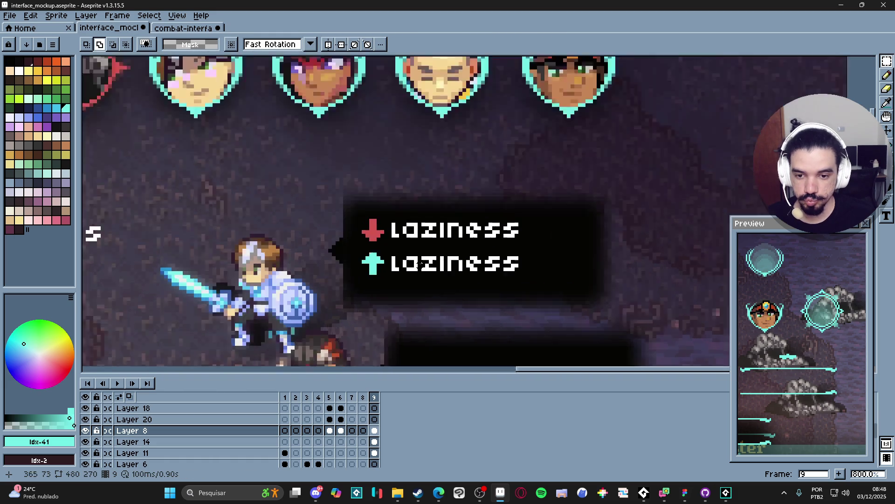
scroll(431, 263, "down", 4)
scroll(431, 263, "up", 4)
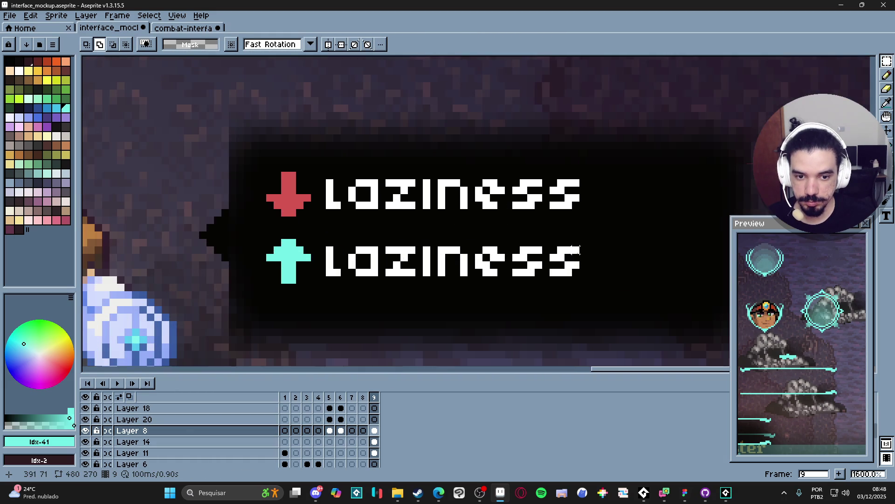
key("ctrl+z")
key("ctrl+z")
key("ctrl+z")
key("ctrl+y")
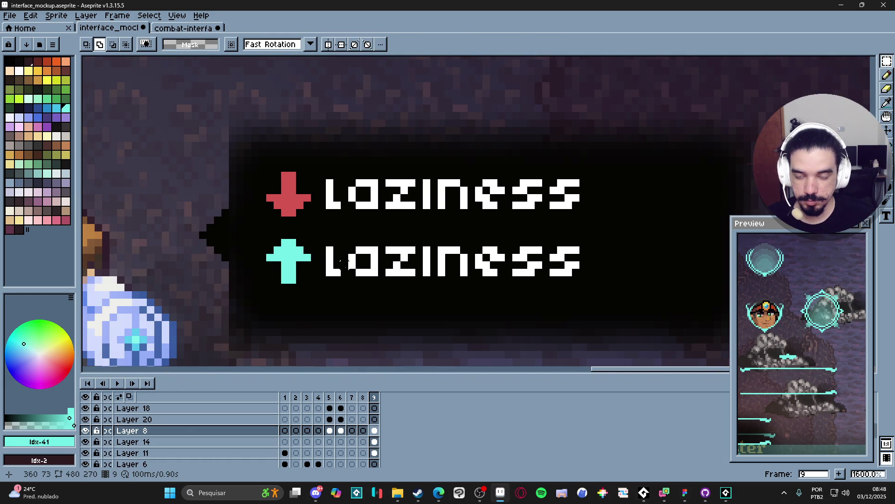
scroll(378, 297, "down", 4)
scroll(354, 284, "down", 1)
left_click(368, 285, "ctrl")
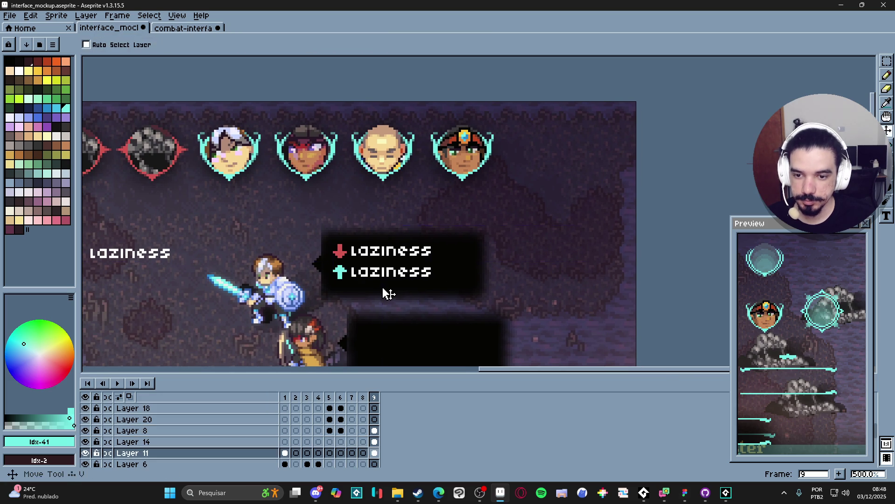
Replace the tooltip's dark background with a black rectangle around both laziness lines
left_click_drag(305, 216, 525, 305)
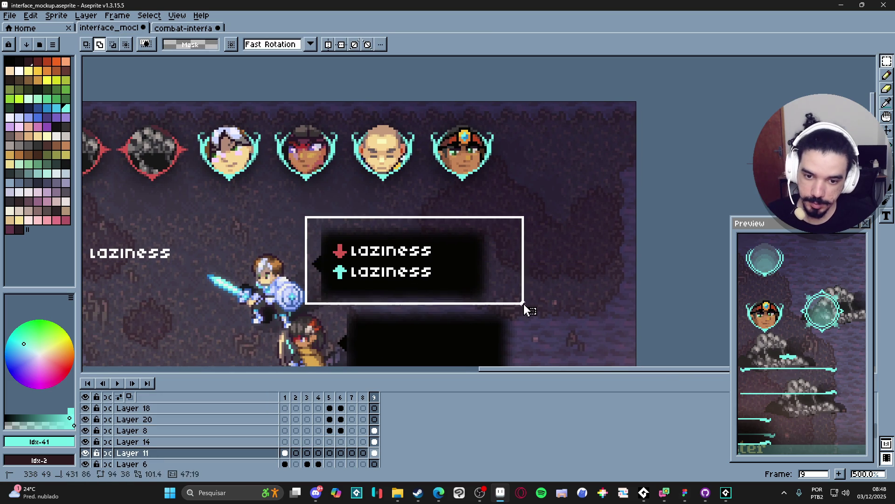
key("Delete")
key("ctrl+b")
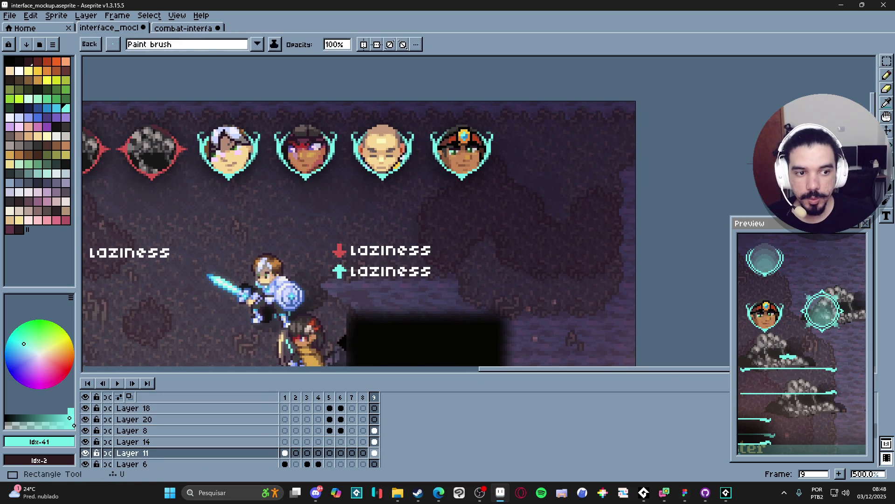
left_click(9, 61)
scroll(264, 249, "up", 1)
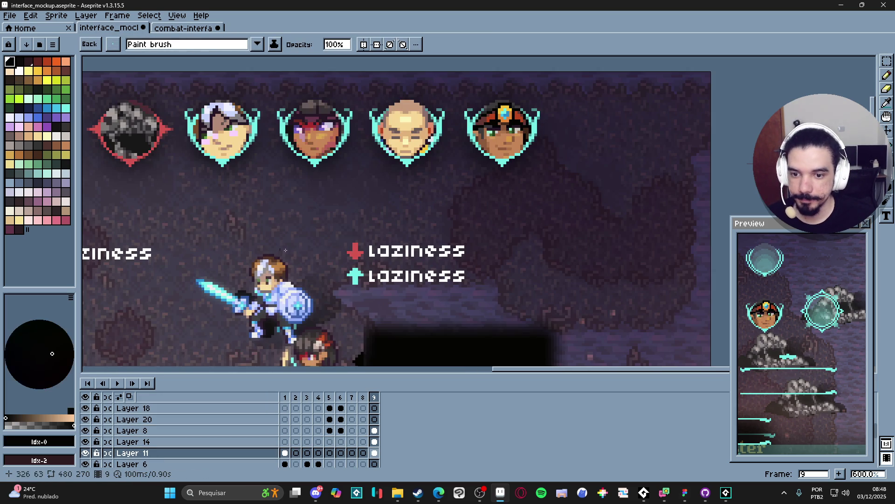
scroll(350, 236, "up", 1)
mouse_move(335, 235)
left_mouse_down()
mouse_move(456, 305)
mouse_move(510, 306)
left_mouse_up()
scroll(481, 265, "down", 3)
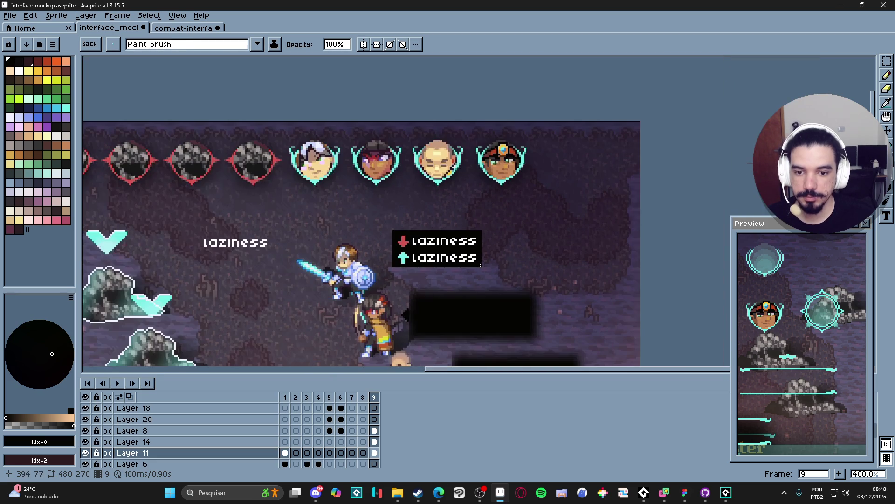
scroll(505, 252, "down", 1)
scroll(508, 248, "down", 2)
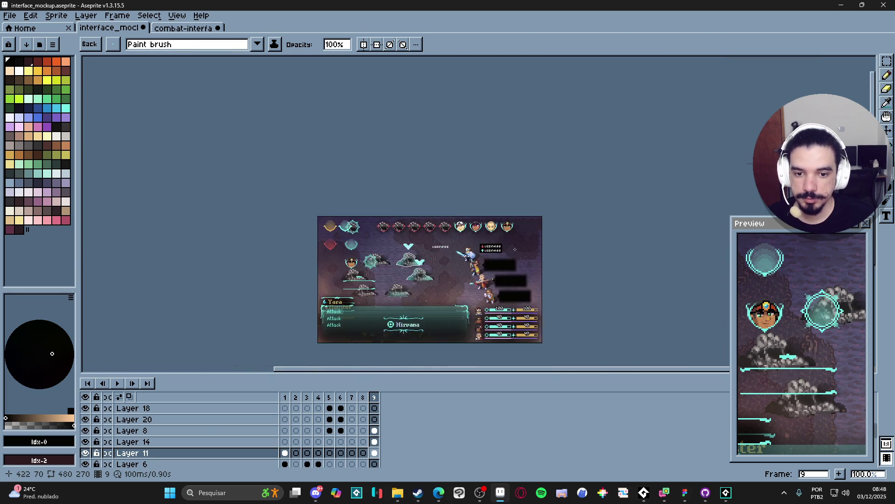
scroll(516, 249, "up", 3)
scroll(417, 263, "up", 6)
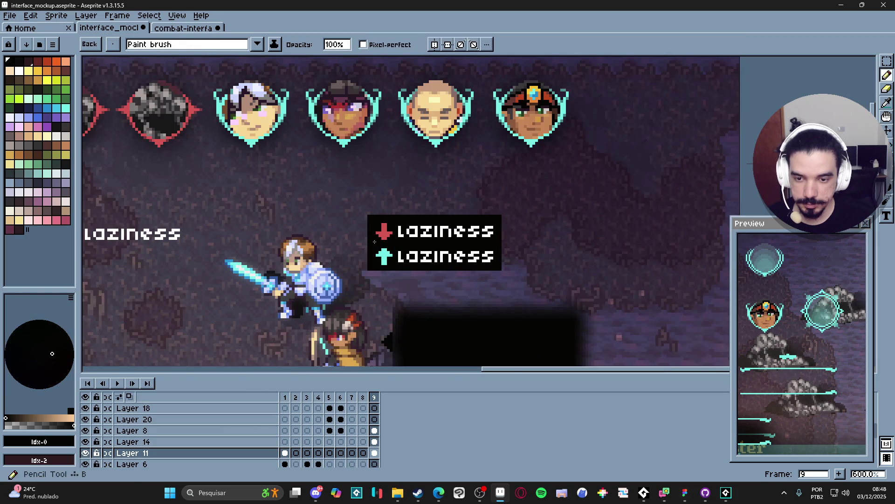
Paint a small black pixel pointer on the tooltip's left side
left_click(358, 234)
left_click(351, 227)
left_click(358, 219)
left_click(366, 211)
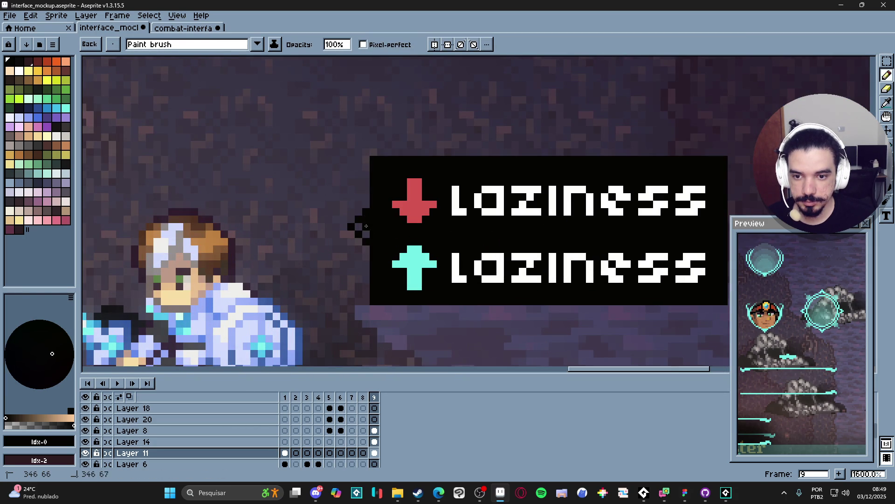
scroll(362, 230, "down", 4)
scroll(361, 230, "up", 2)
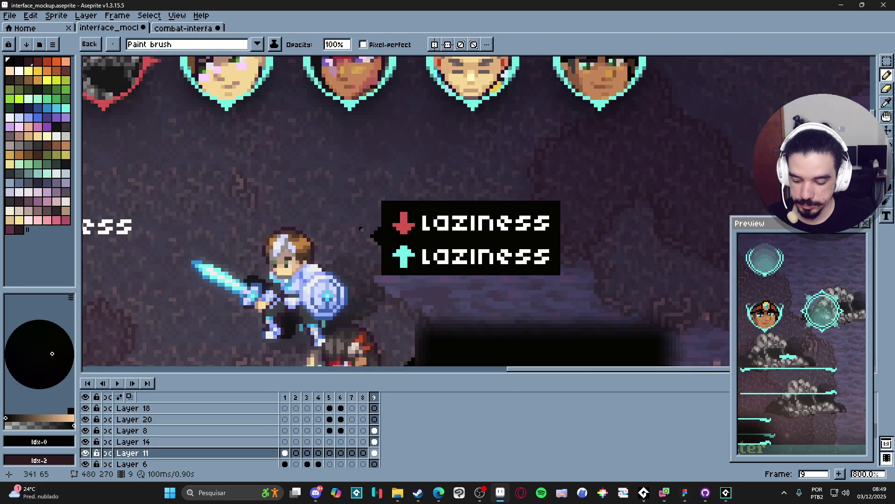
scroll(361, 231, "up", 2)
Frame the tooltip with a rectangle drawn around it
key("m")
left_click_drag(385, 191, 368, 299)
key("ctrl+d")
key("u")
mouse_move(387, 191)
left_mouse_down()
mouse_move(541, 285)
mouse_move(668, 298)
mouse_move(677, 322)
left_mouse_up()
Blur the area around the tooltip with the blur-9x9 convolution kernel for a soft shadow
mouse_move(387, 135)
left_mouse_down()
mouse_move(588, 316)
mouse_move(700, 320)
mouse_move(702, 347)
left_mouse_up()
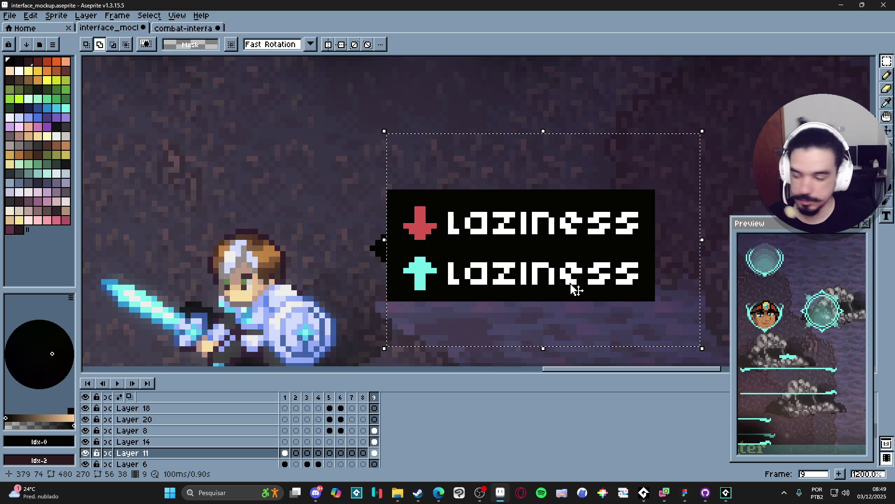
scroll(536, 286, "down", 2)
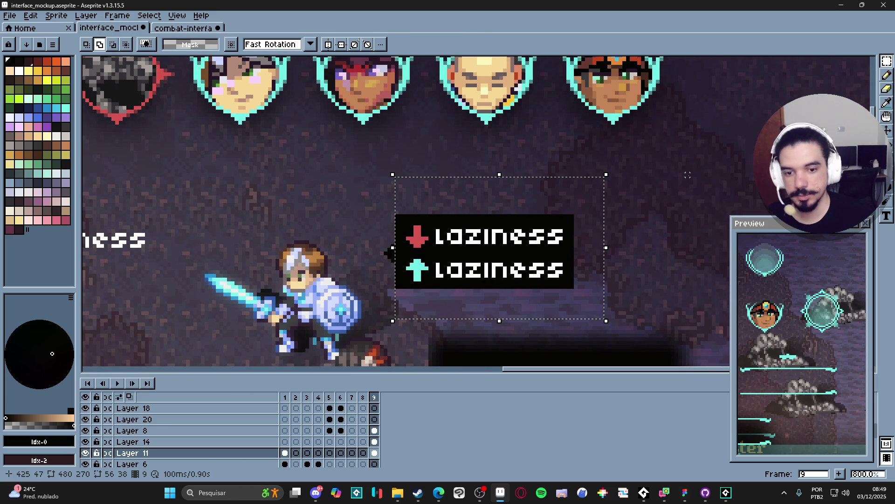
key("F9")
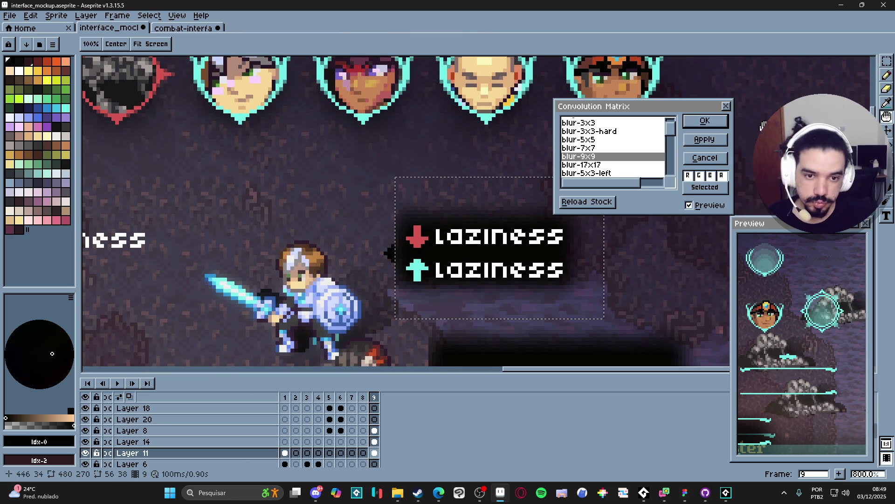
left_click(599, 165)
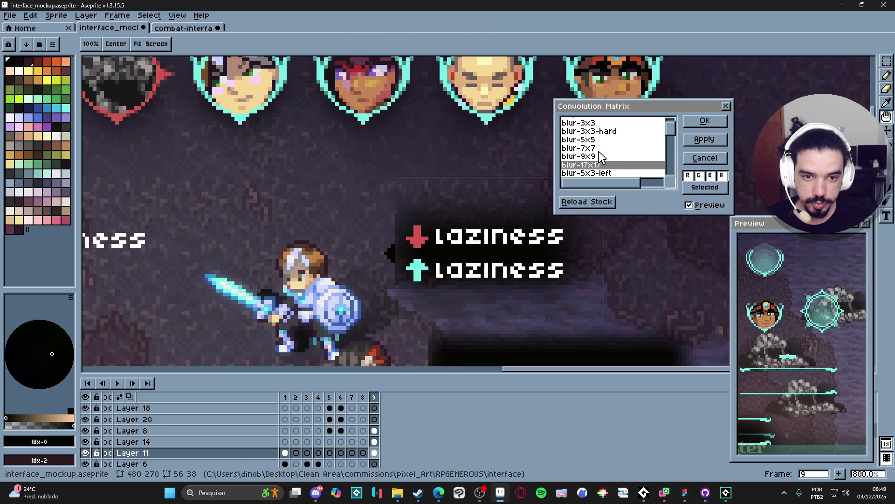
left_click(599, 150)
left_click(598, 141)
left_click(592, 149)
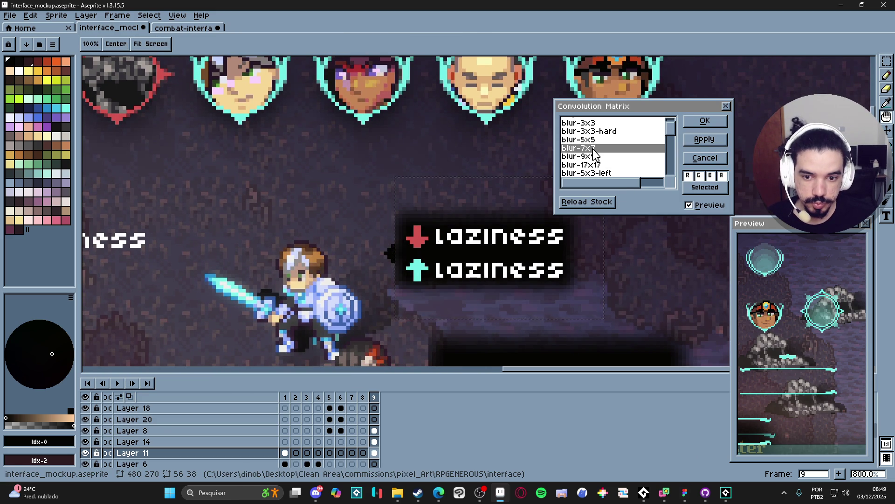
left_click(606, 158)
left_click(705, 120)
scroll(556, 195, "down", 3)
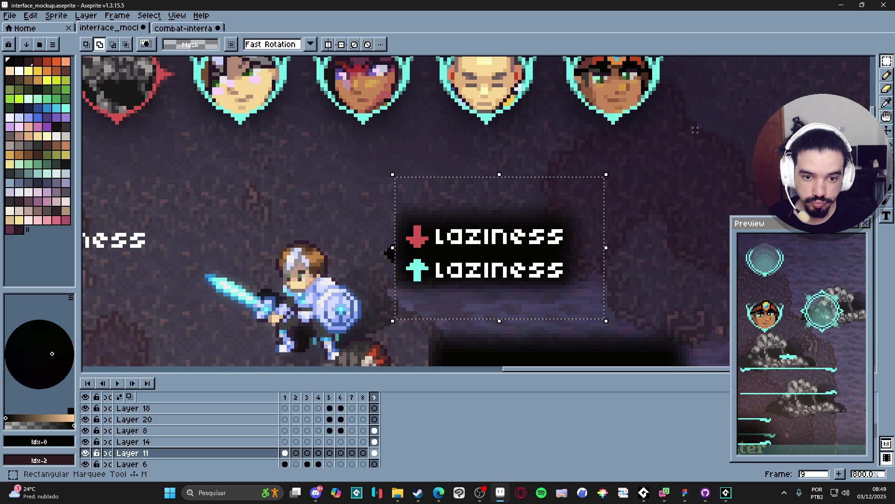
left_click_drag(555, 195, 468, 131)
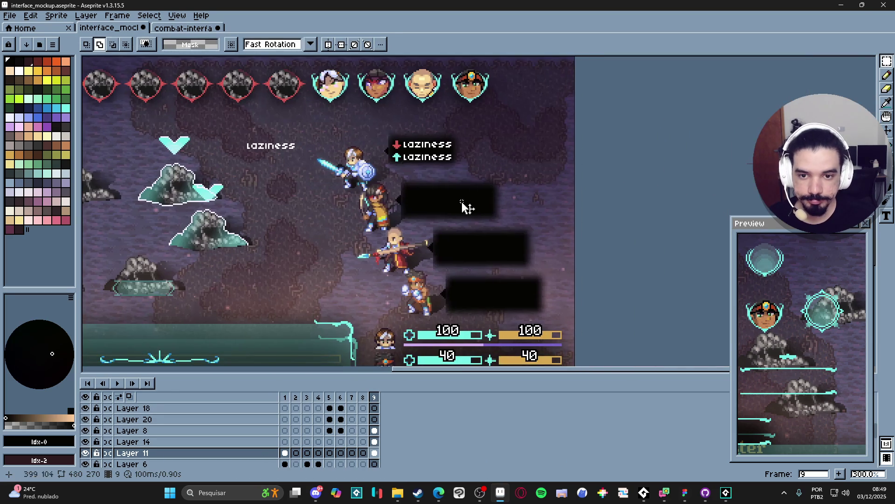
Erase the three black placeholder boxes
mouse_move(577, 169)
left_mouse_down()
mouse_move(489, 174)
mouse_move(368, 317)
left_mouse_up()
key("Delete")
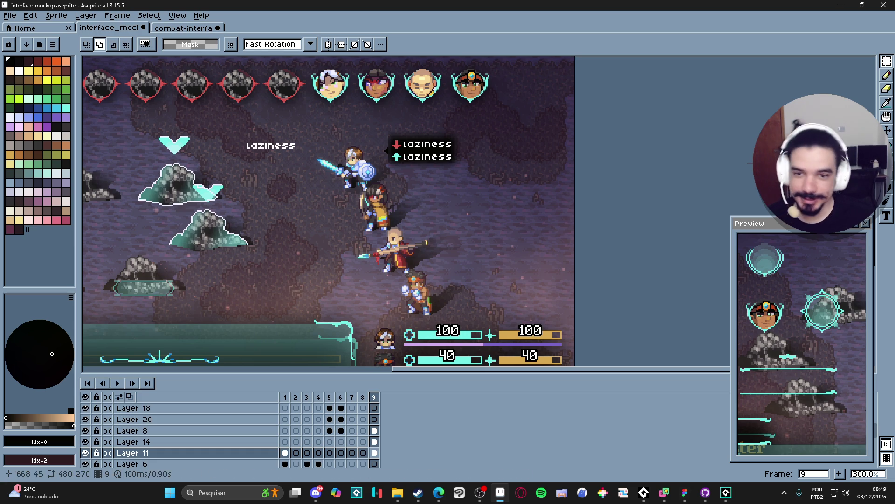
scroll(445, 216, "down", 1)
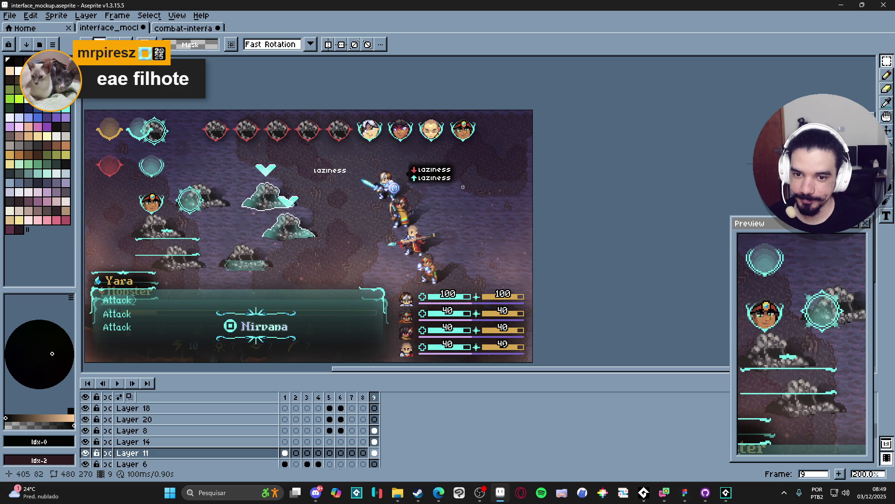
scroll(330, 169, "up", 5)
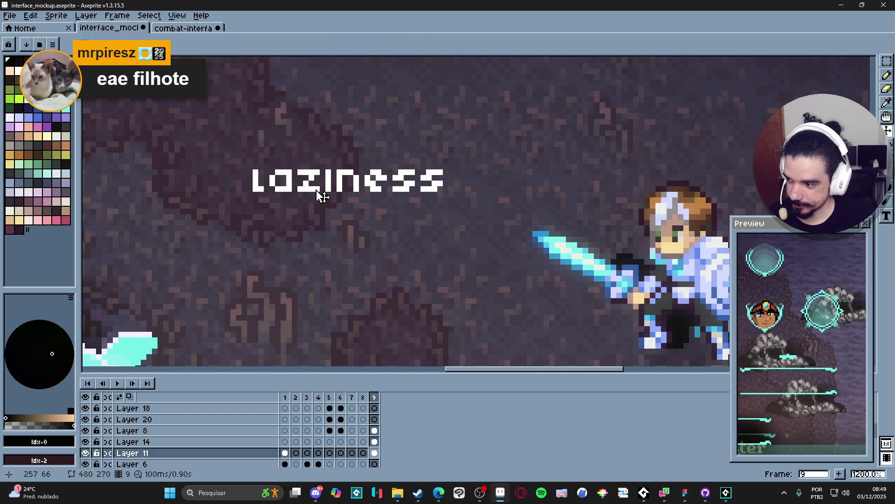
Delete the stray laziness label with a rectangular selection
key("m")
left_click_drag(231, 142, 466, 198)
key("Delete")
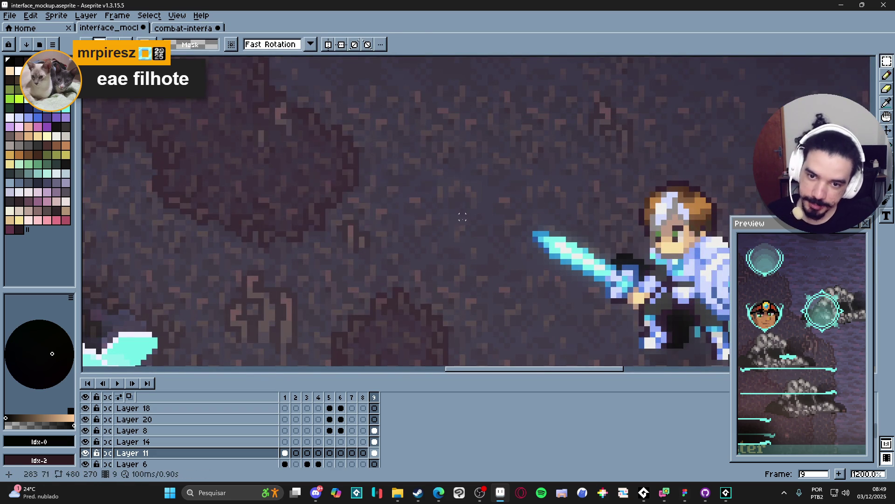
scroll(451, 231, "down", 4)
scroll(451, 231, "down", 1)
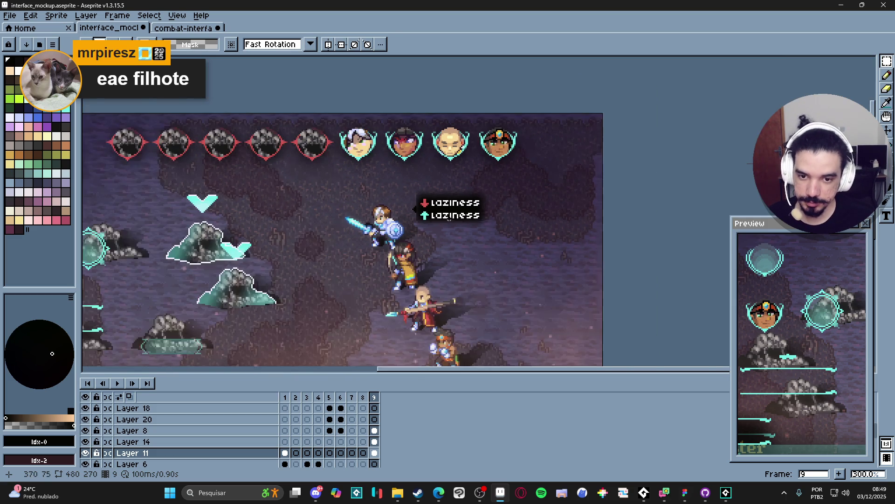
scroll(445, 220, "up", 1)
scroll(426, 200, "up", 1)
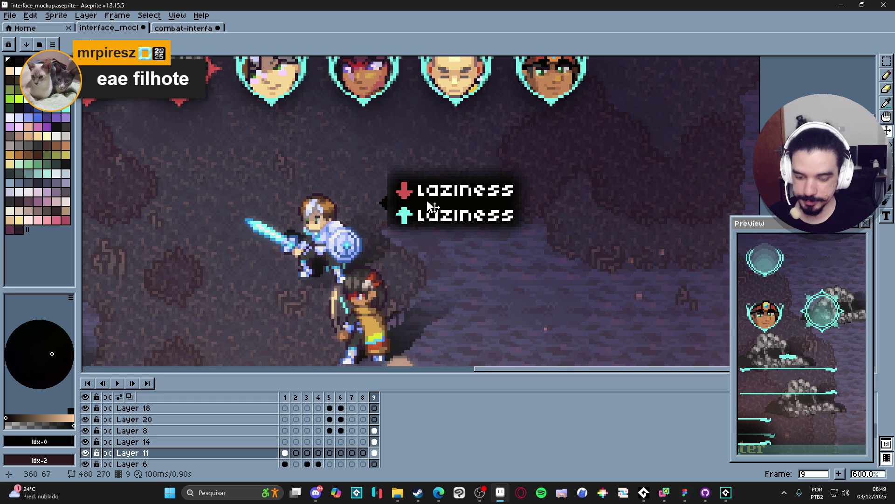
key("m")
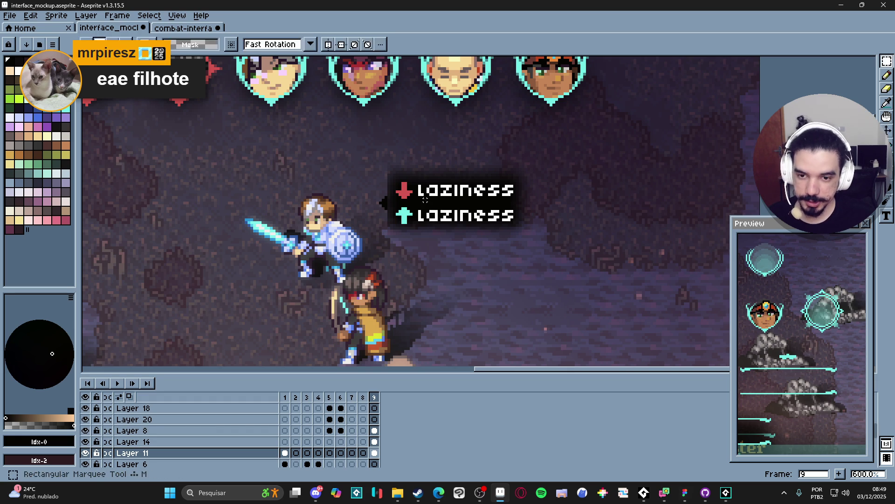
scroll(399, 169, "up", 1)
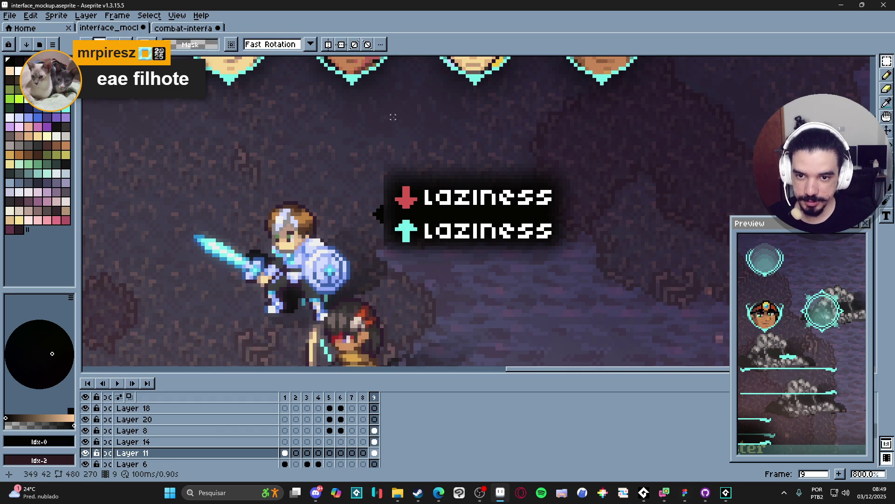
scroll(385, 113, "down", 2)
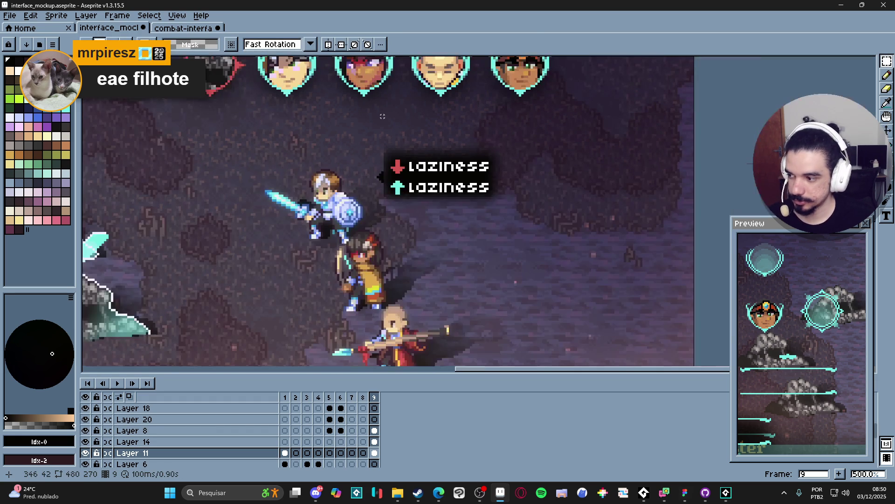
scroll(382, 118, "up", 1)
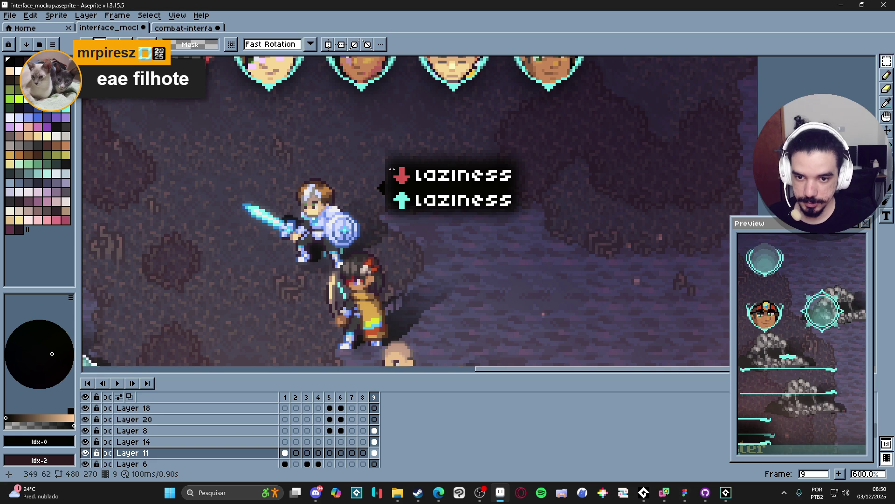
Move the shadowed tooltip box down beside the second party member
key("v")
key("m")
left_click_drag(367, 124, 522, 239)
left_click(370, 109)
mouse_move(370, 109)
left_mouse_down()
mouse_move(410, 200)
mouse_move(574, 280)
mouse_move(566, 258)
left_mouse_up()
scroll(545, 260, "down", 2)
mouse_move(490, 184)
left_mouse_down()
mouse_move(516, 282)
mouse_move(507, 266)
left_mouse_up()
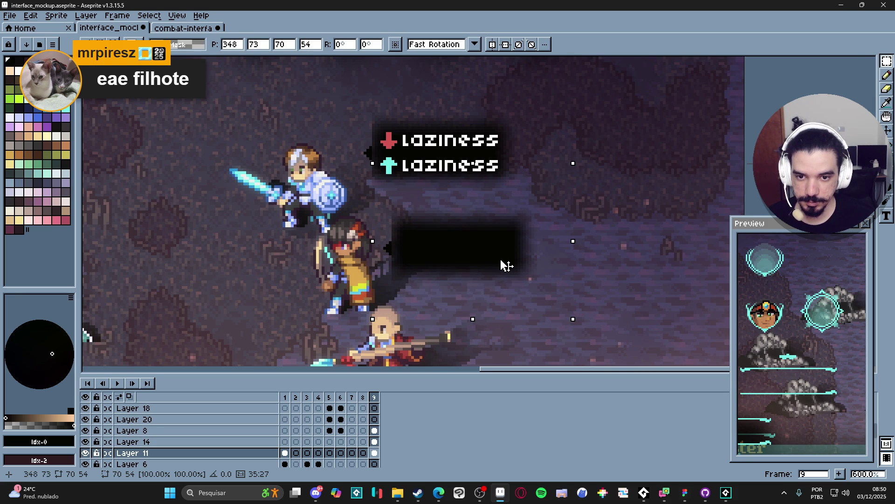
key("ctrl+d")
scroll(402, 140, "up", 1)
Copy the two laziness labels from Layer 8 and place the copy on the second tooltip
left_click(383, 148, "ctrl")
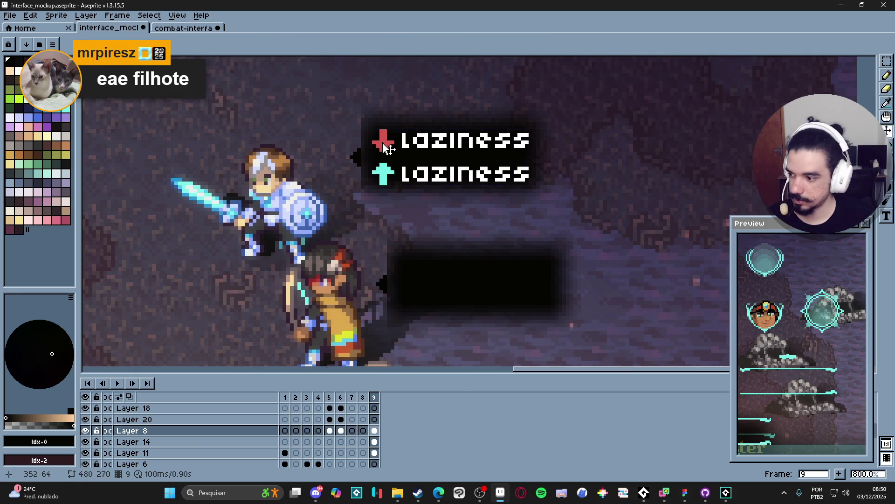
key("m")
mouse_move(346, 99)
left_mouse_down()
mouse_move(544, 208)
mouse_move(577, 211)
left_mouse_up()
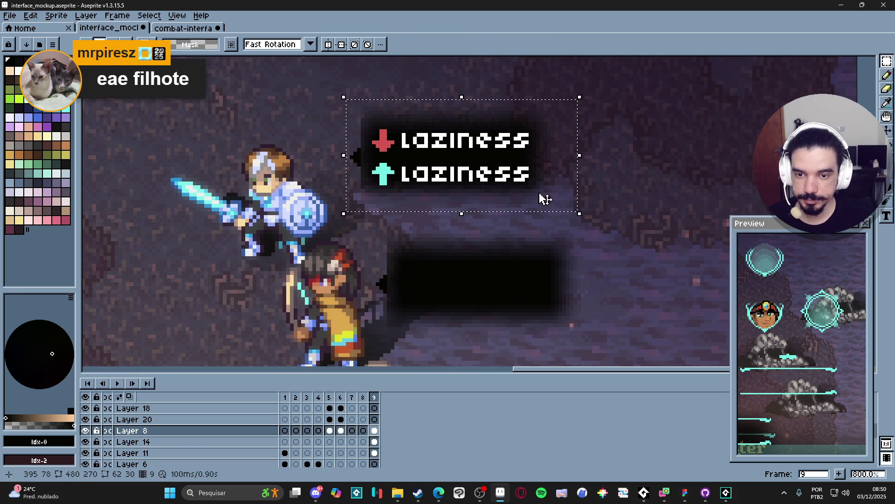
key("ctrl+c")
key("ctrl+v")
mouse_move(470, 168)
left_mouse_down()
mouse_move(490, 299)
mouse_move(486, 289)
left_mouse_up()
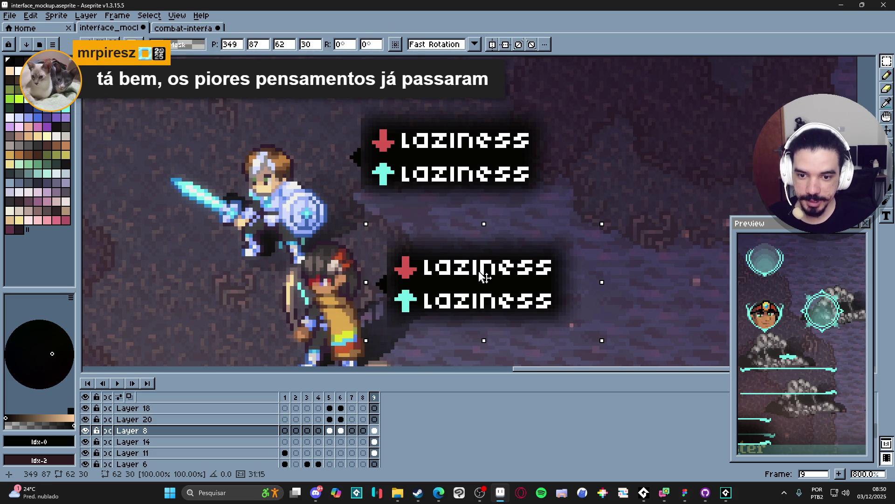
left_click_drag(480, 273, 483, 273)
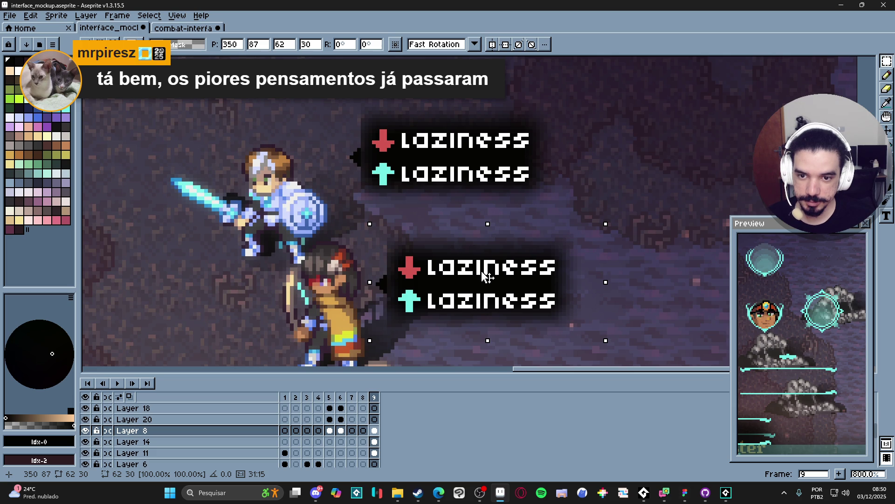
scroll(482, 275, "down", 4)
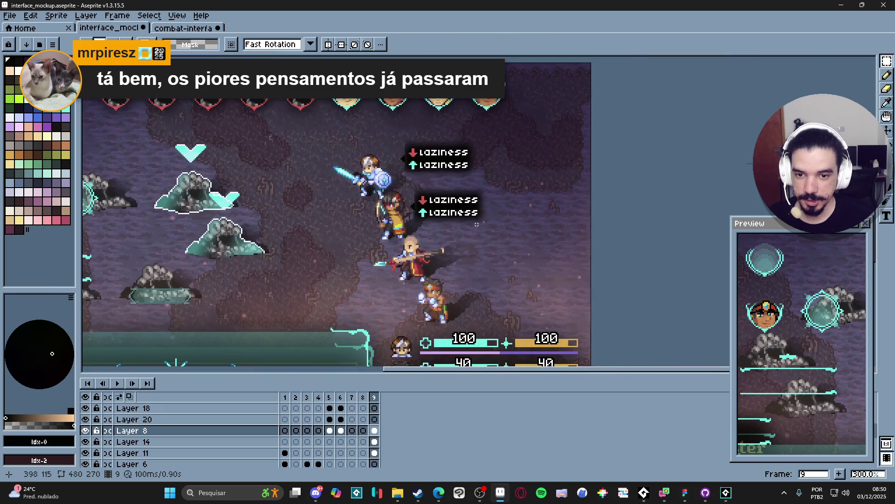
scroll(485, 236, "down", 1)
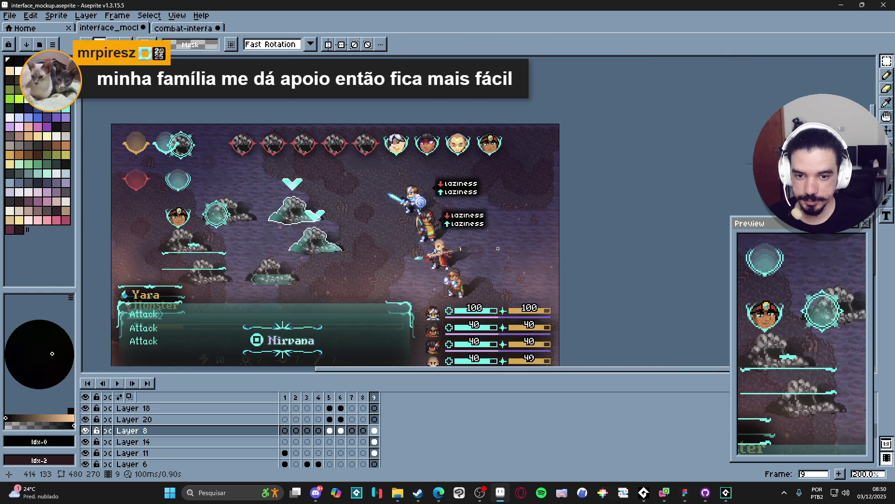
left_click_drag(498, 249, 474, 241)
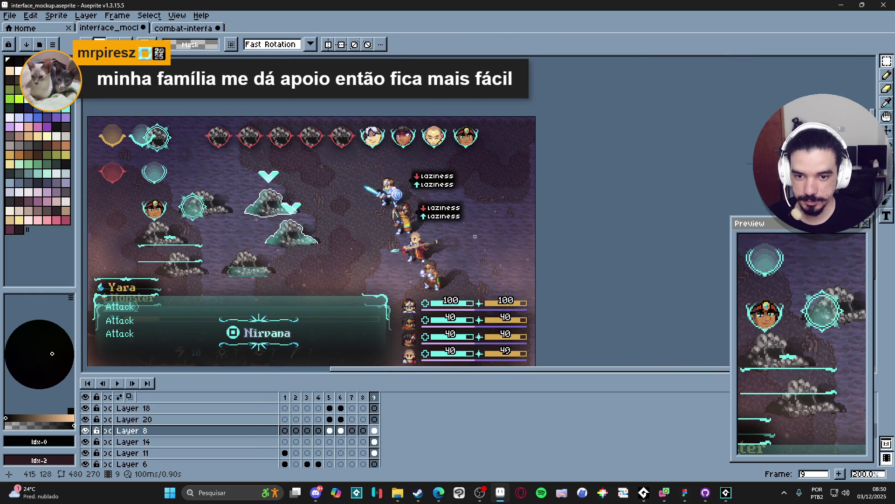
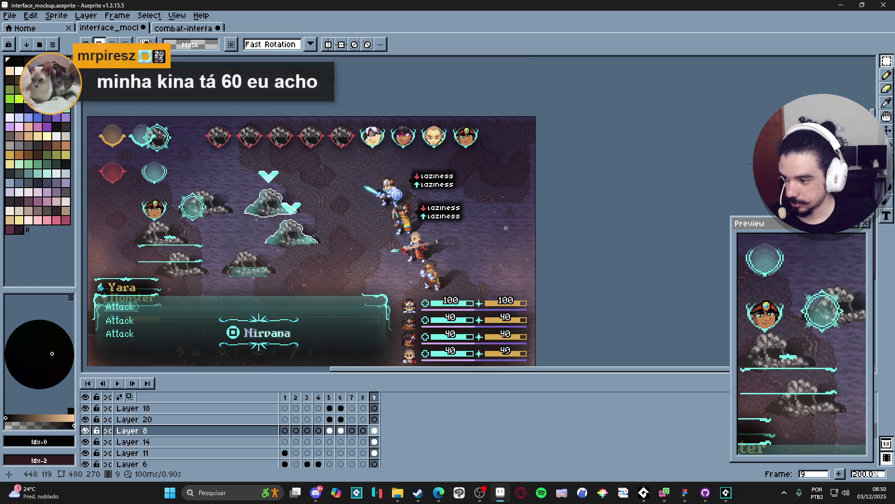
On Layer 11, marquee-select the lower laziness label's dark box
scroll(460, 209, "up", 1)
scroll(460, 209, "up", 2)
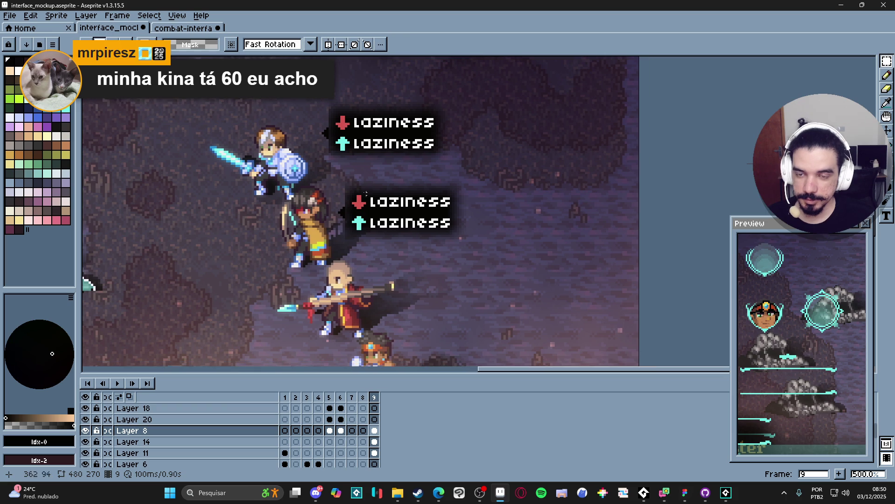
left_click(336, 141, "ctrl")
key("ctrl+t")
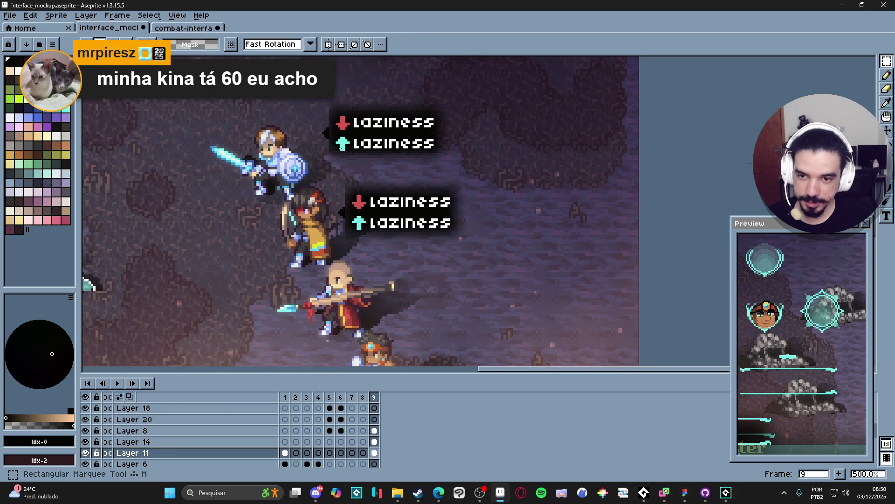
key("Return")
key("v")
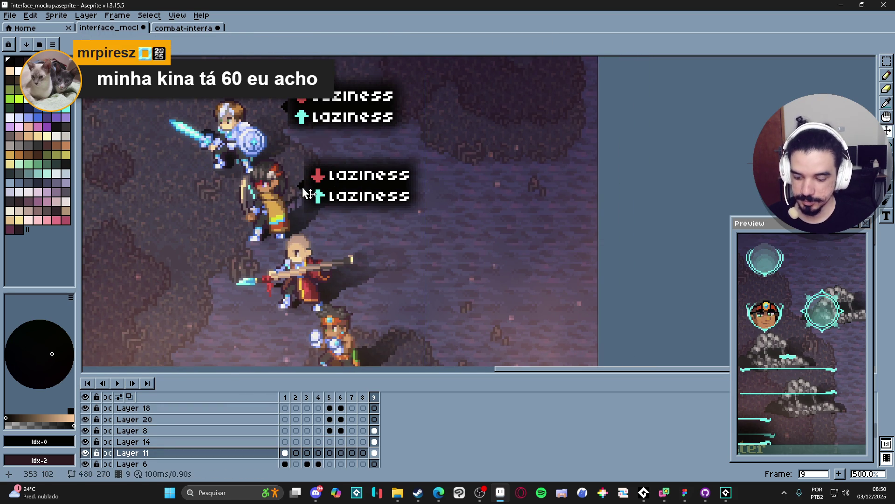
key("m")
left_click_drag(296, 146, 440, 226)
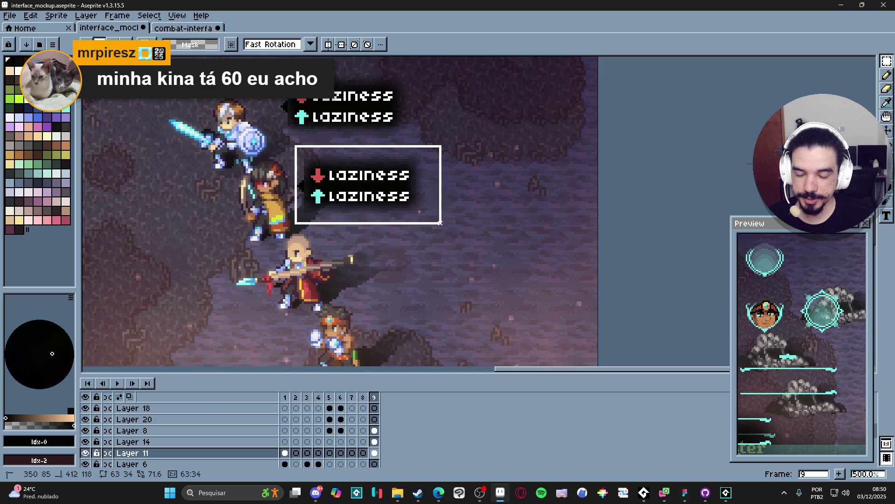
left_click(373, 175)
mouse_move(289, 139)
left_mouse_down()
mouse_move(358, 194)
mouse_move(446, 229)
left_mouse_up()
Place copies of the dark box beside the third and fourth heroes
left_click_drag(380, 196, 443, 275)
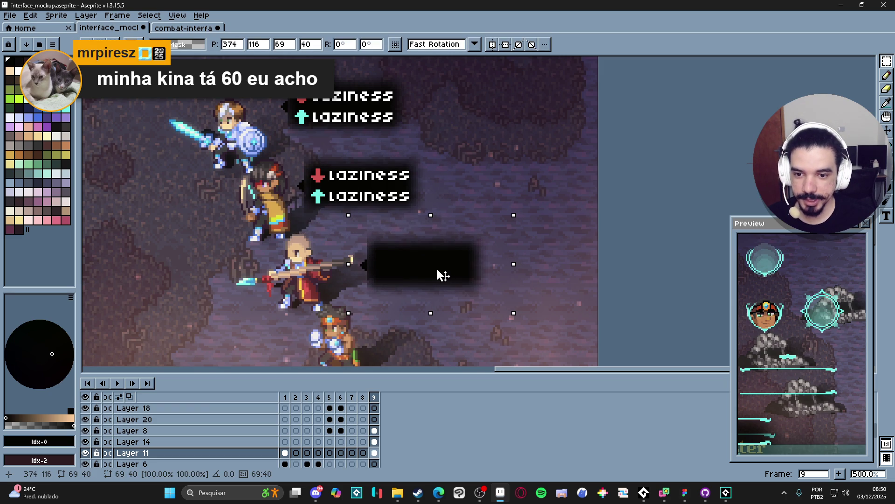
key("Return")
mouse_move(381, 256)
left_mouse_down()
mouse_move(360, 240)
mouse_move(357, 183)
mouse_move(483, 243)
left_mouse_up()
mouse_move(410, 206)
left_mouse_down()
mouse_move(440, 280)
mouse_move(428, 289)
mouse_move(424, 283)
left_mouse_up()
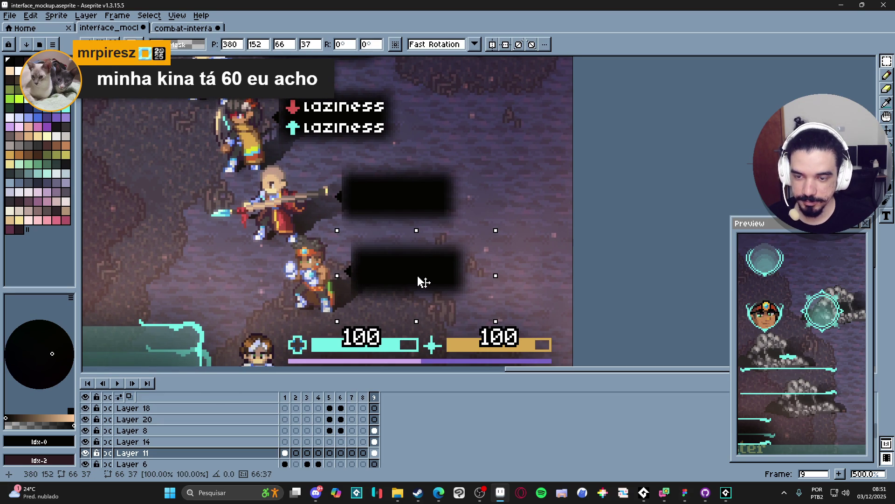
key("Return")
scroll(420, 272, "down", 3)
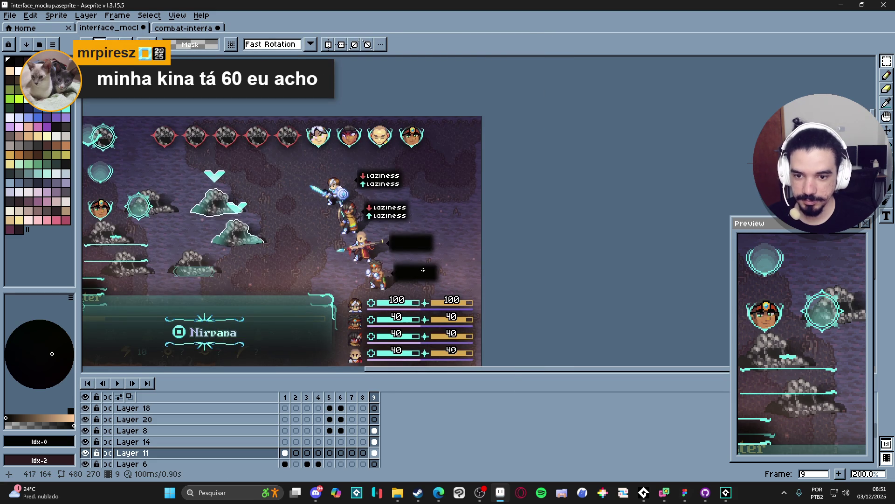
On Layer 8, paste a copy of the top laziness label onto an empty dark box
scroll(348, 161, "up", 4)
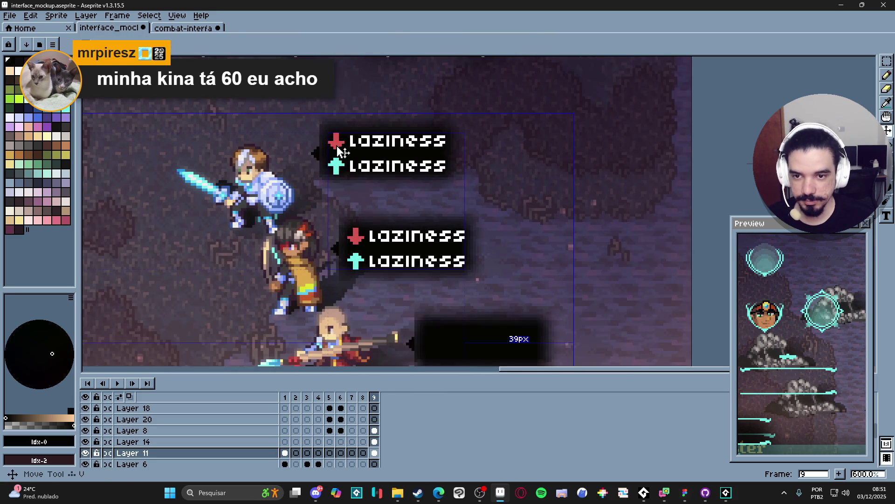
left_click(343, 153, "ctrl")
key("m")
left_click_drag(323, 114, 466, 187)
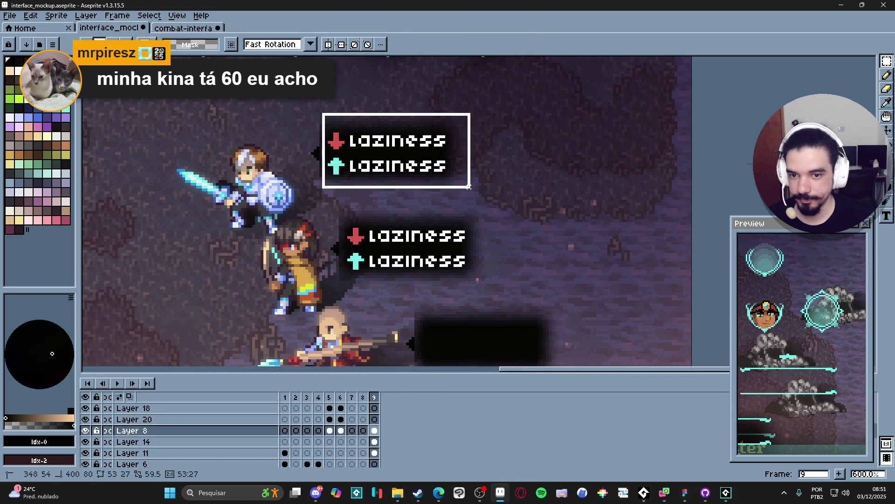
key("ctrl+v")
mouse_move(373, 112)
left_mouse_down()
mouse_move(464, 295)
mouse_move(429, 293)
mouse_move(404, 229)
mouse_move(394, 167)
mouse_move(425, 256)
mouse_move(418, 258)
left_mouse_up()
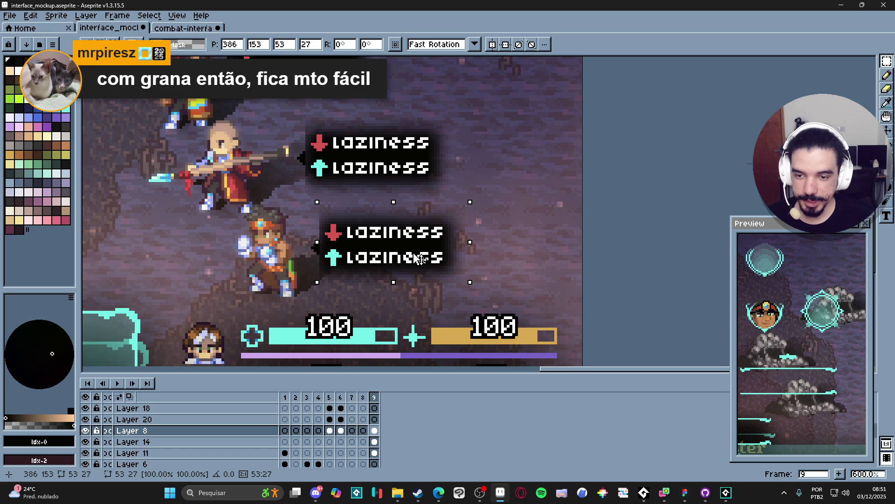
key("Return")
Nudge the upper and lower new laziness labels right to align them, then deselect
scroll(348, 236, "down", 1)
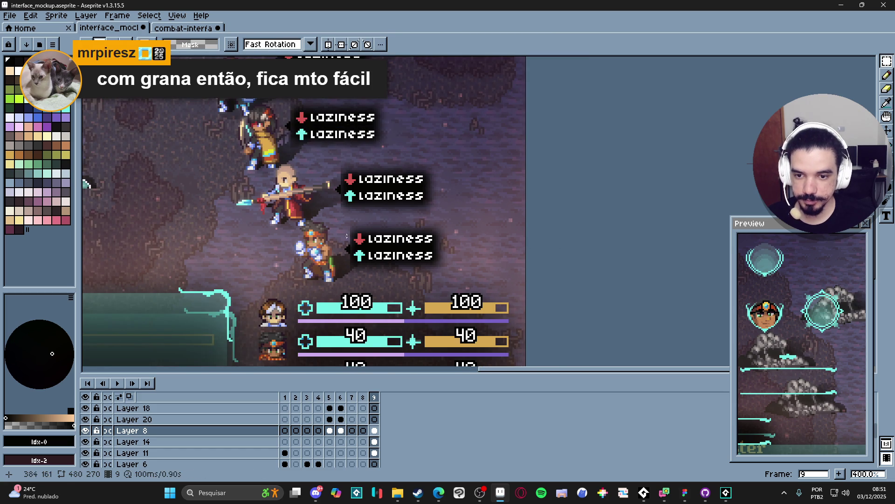
scroll(348, 236, "up", 1)
scroll(348, 236, "down", 1)
scroll(324, 124, "up", 2)
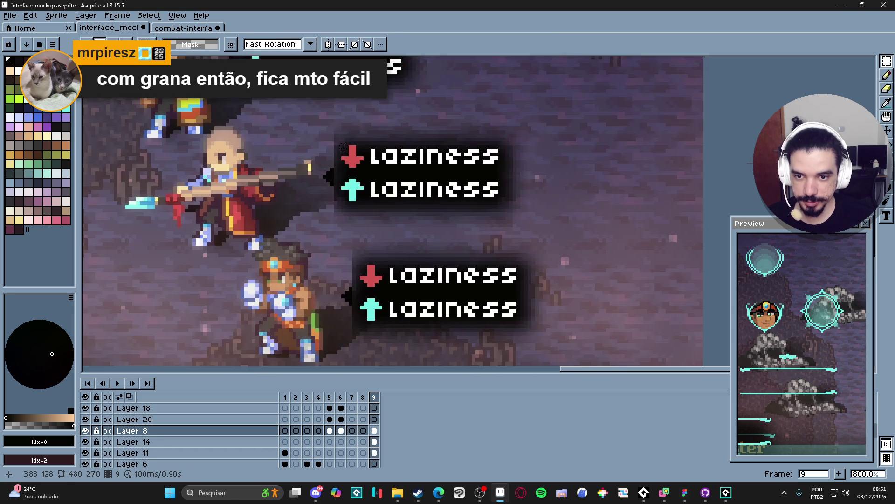
mouse_move(324, 125)
left_mouse_down()
mouse_move(508, 233)
mouse_move(539, 231)
left_mouse_up()
left_click(457, 199)
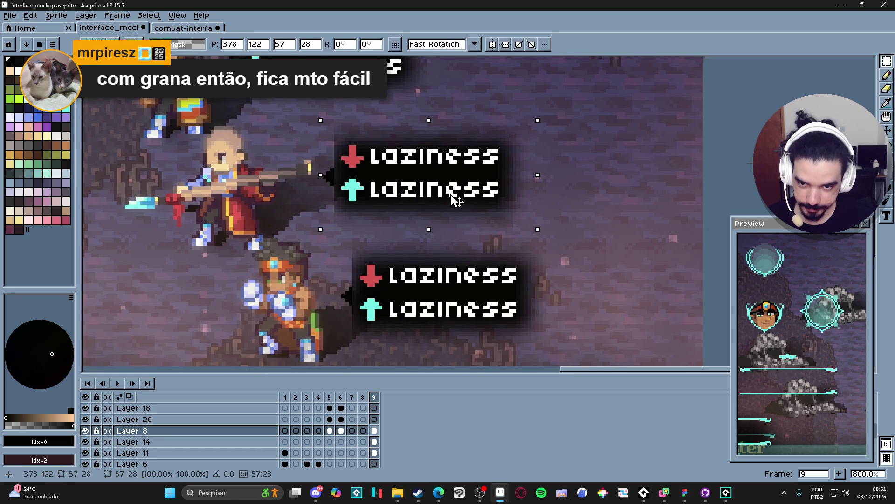
left_click_drag(457, 199, 461, 198)
left_click_drag(335, 240, 549, 342)
left_click_drag(485, 317, 488, 317)
key("ctrl+d")
scroll(481, 310, "down", 2)
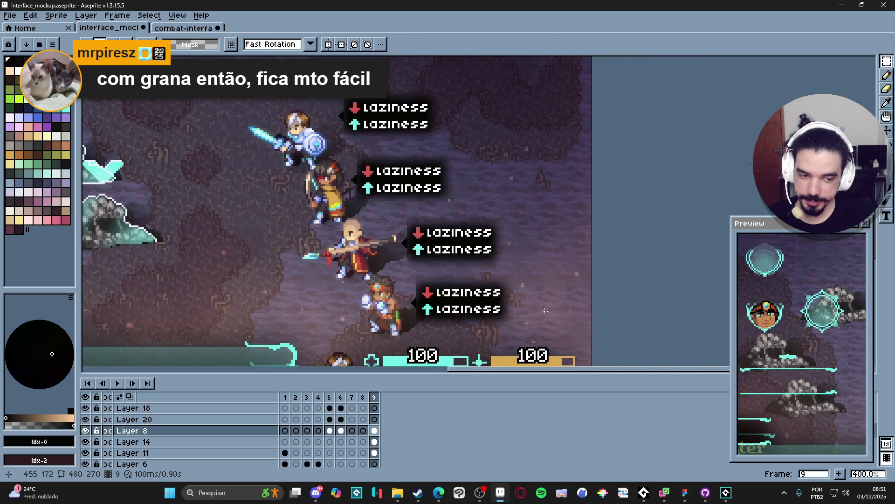
left_click_drag(526, 294, 505, 299)
scroll(505, 298, "down", 1)
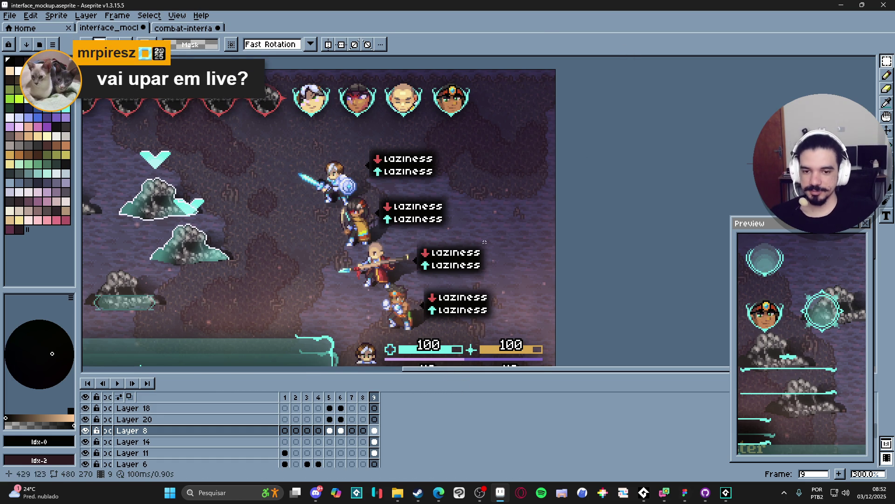
scroll(483, 243, "down", 1)
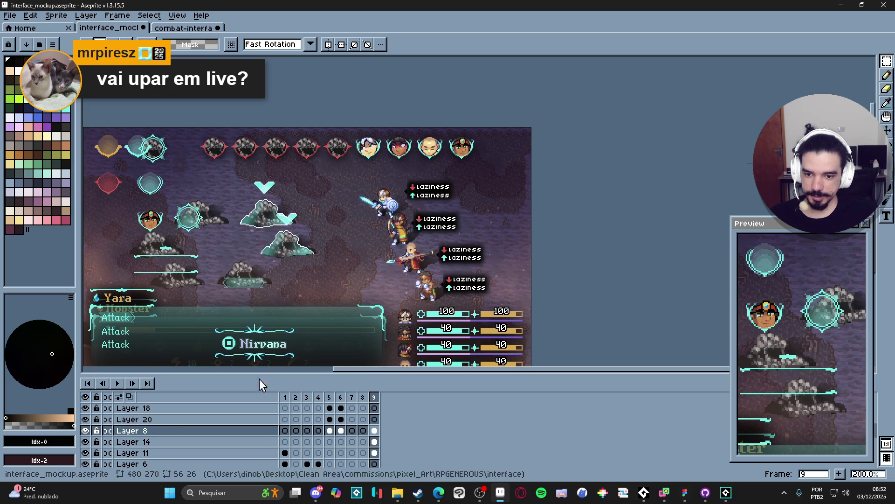
left_click(86, 431)
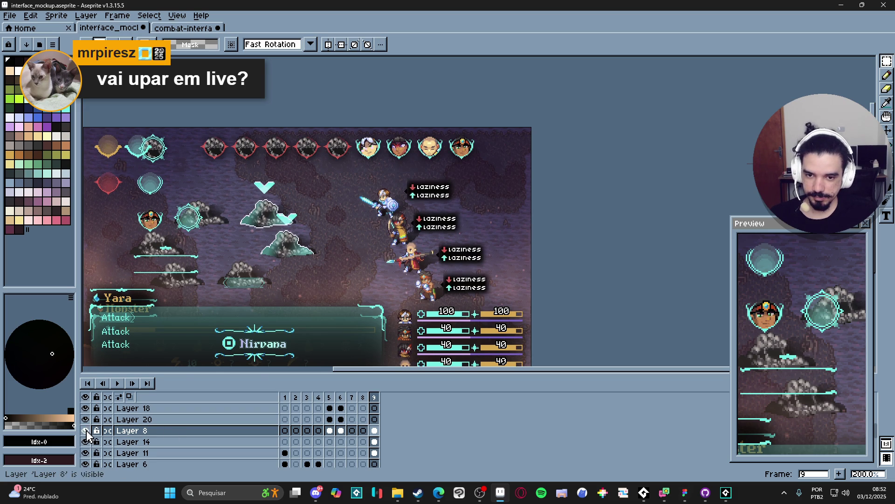
scroll(413, 192, "up", 1)
scroll(412, 191, "down", 1)
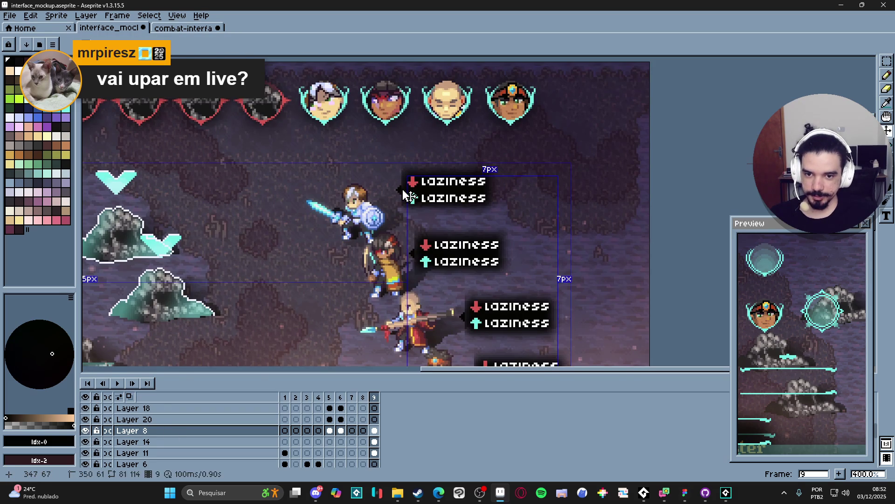
left_click(133, 452)
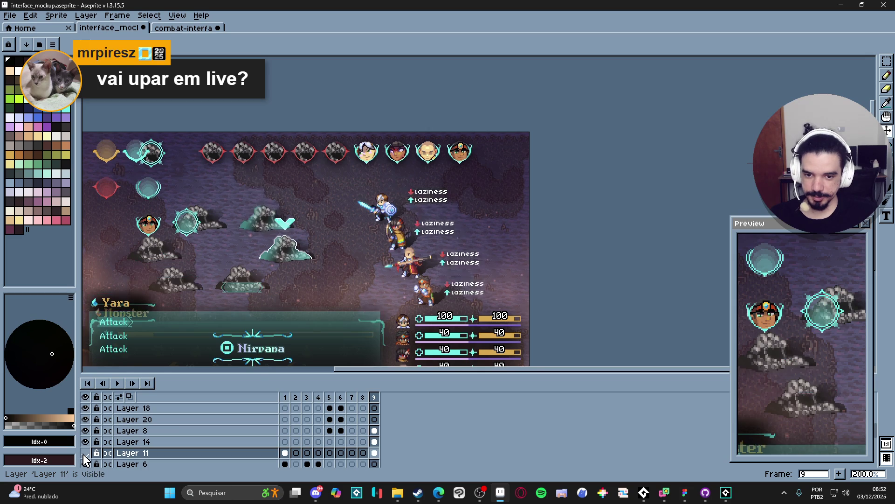
left_click(85, 453)
left_click(85, 453)
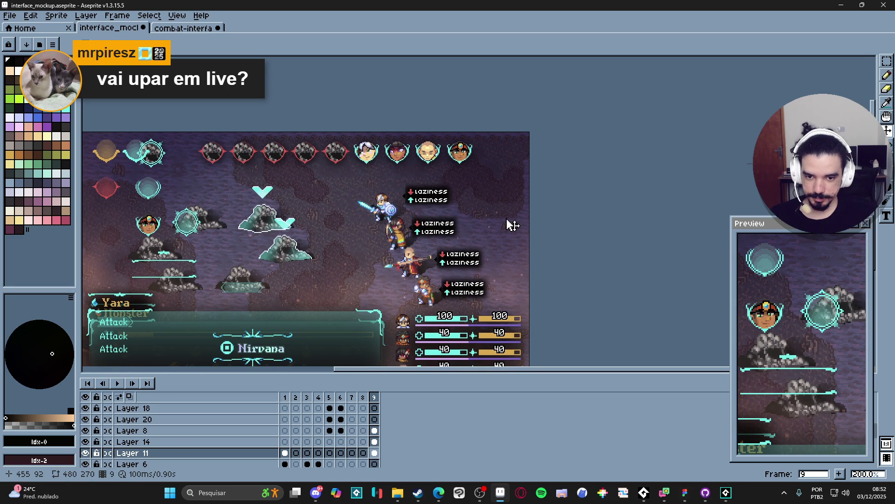
left_click_drag(513, 226, 522, 216)
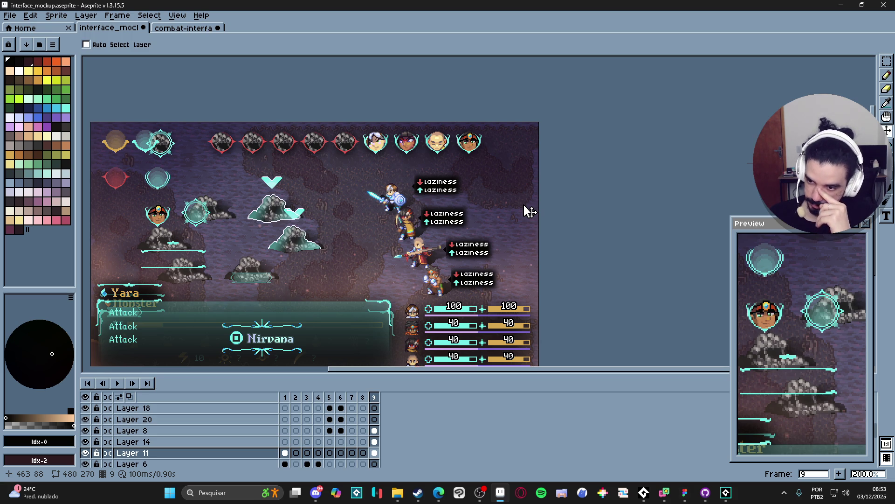
Undo an accidental cel move and toggle interface layers off and on to compare
left_click_drag(309, 309, 340, 280)
key("ctrl+z")
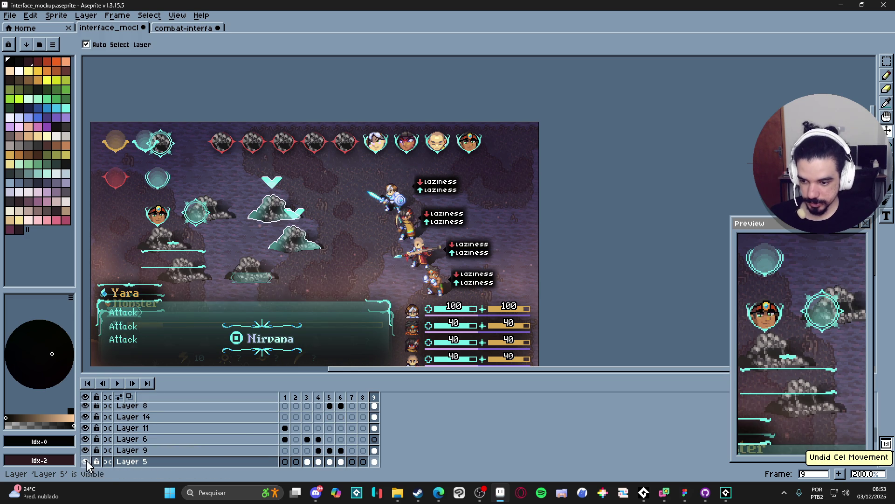
left_click(86, 461)
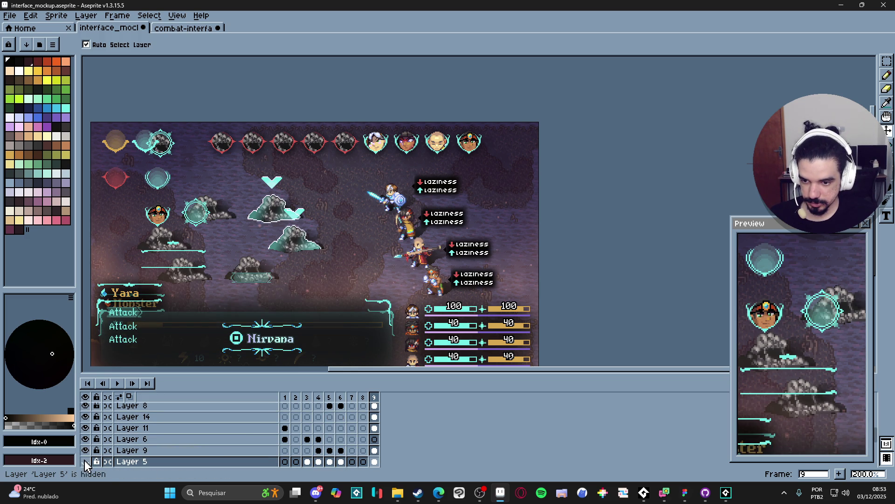
left_click(85, 451)
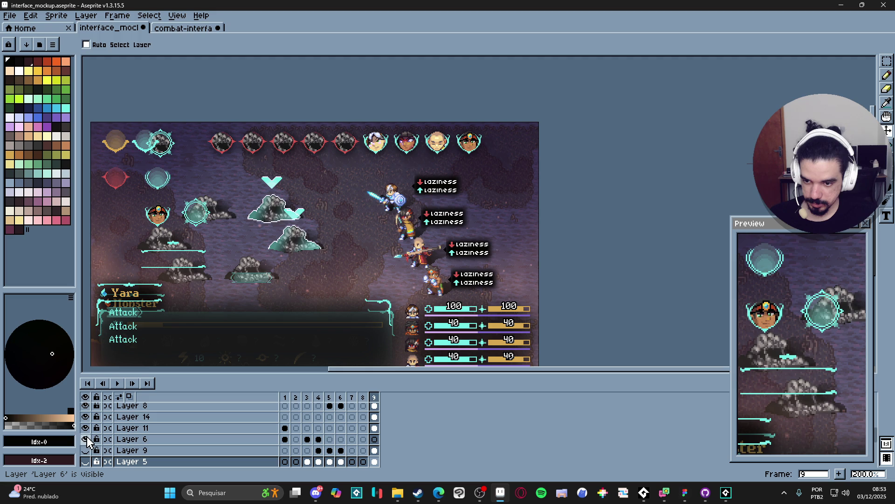
left_click(85, 429)
left_click(85, 417)
left_click(85, 409)
left_click(85, 410)
left_click(85, 416)
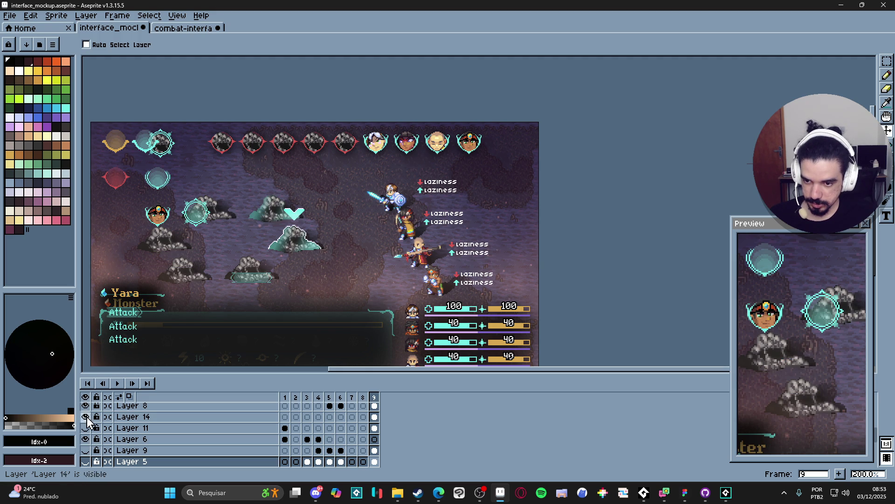
left_click(85, 427)
Hide the Yara name label and cyan bar layers, keeping Layer 7 hidden
left_click(85, 439)
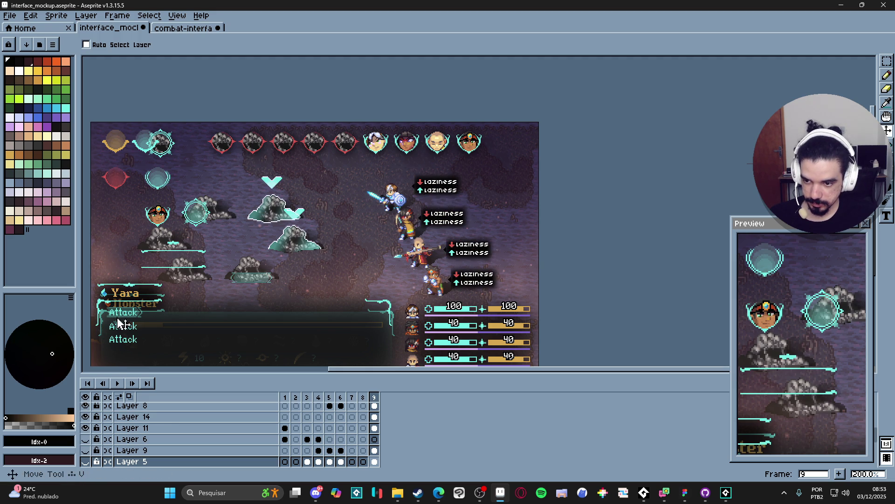
scroll(119, 295, "up", 3)
left_click(119, 295, "ctrl")
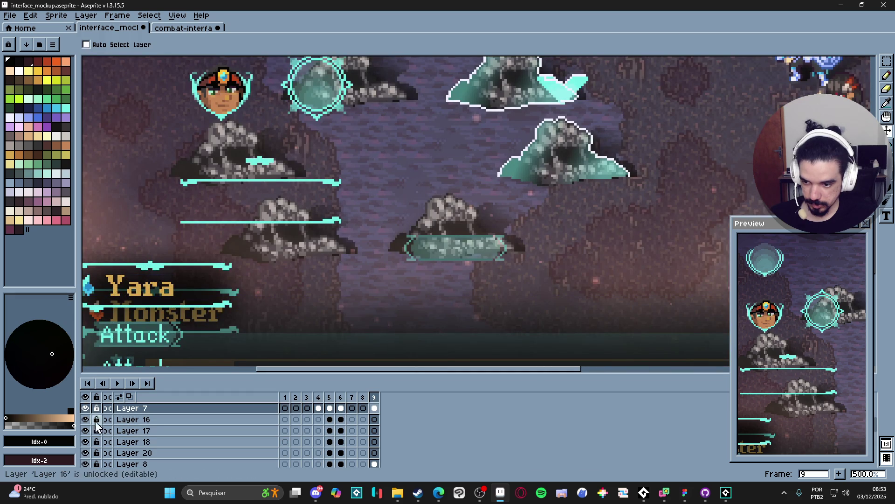
left_click(85, 408)
left_click(149, 268, "ctrl")
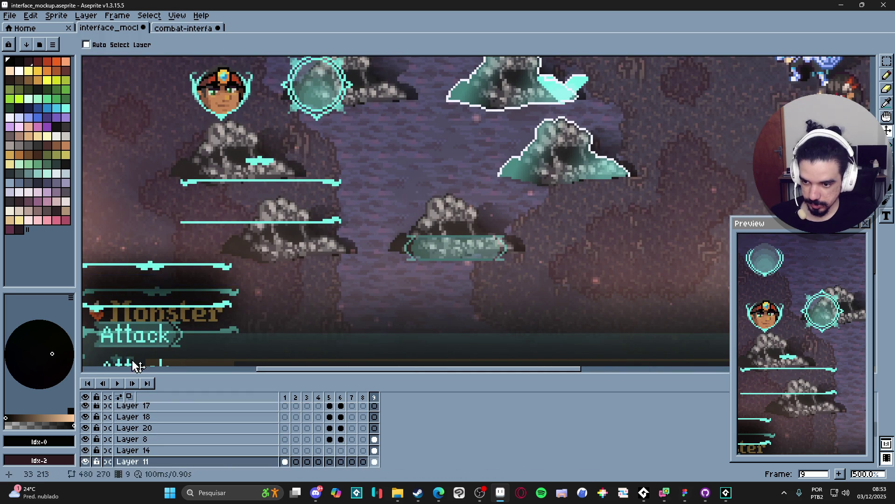
left_click(85, 461)
scroll(235, 264, "down", 3)
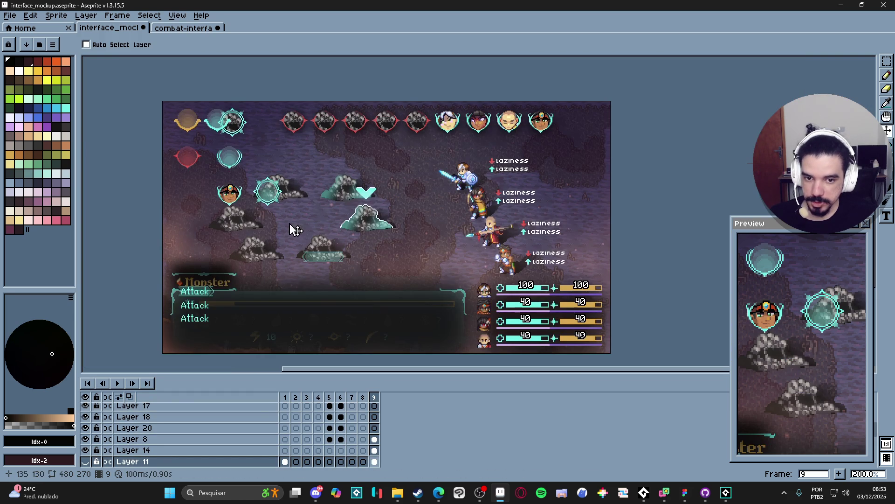
scroll(139, 432, "up", 4)
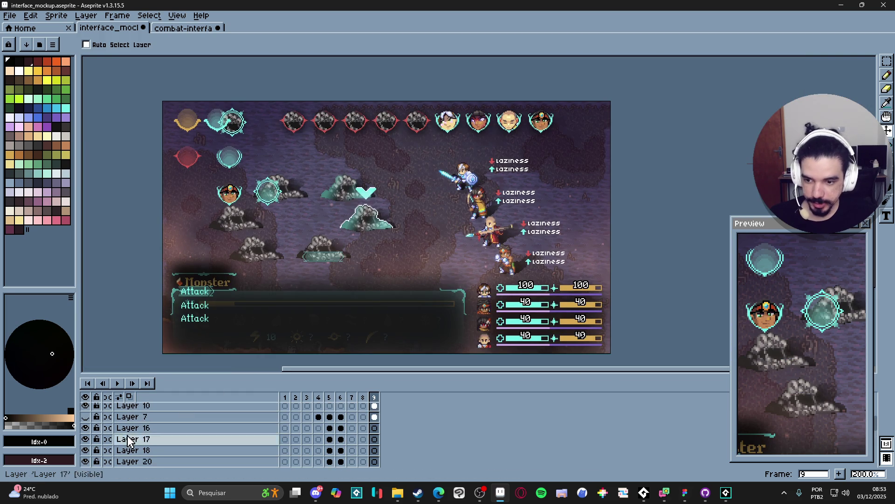
left_click(85, 428)
left_click(85, 427)
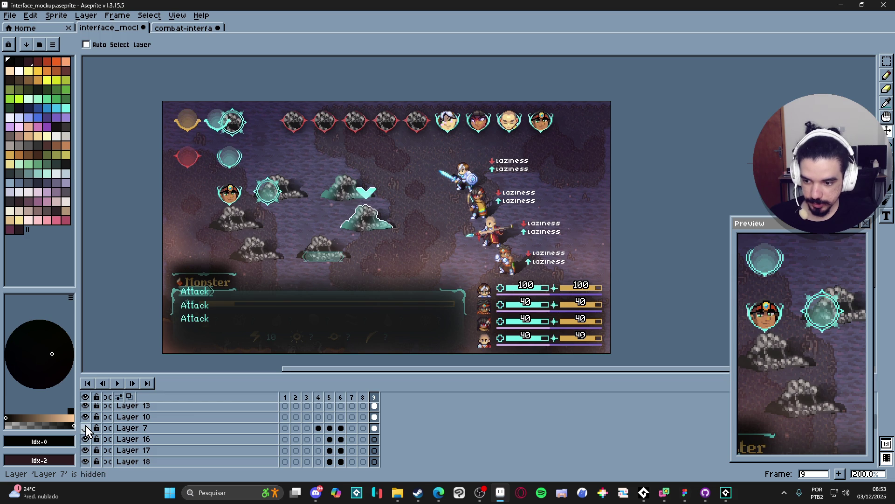
Hide Layer 6 and show Layer 11's dark boxes behind the laziness labels
scroll(139, 431, "up", 3)
scroll(538, 213, "up", 4)
key("ctrl")
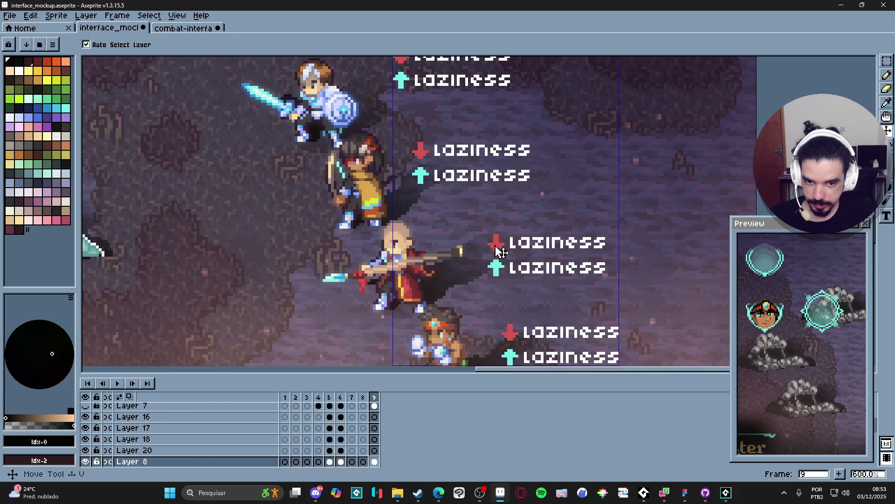
scroll(184, 450, "down", 3)
left_click(86, 461)
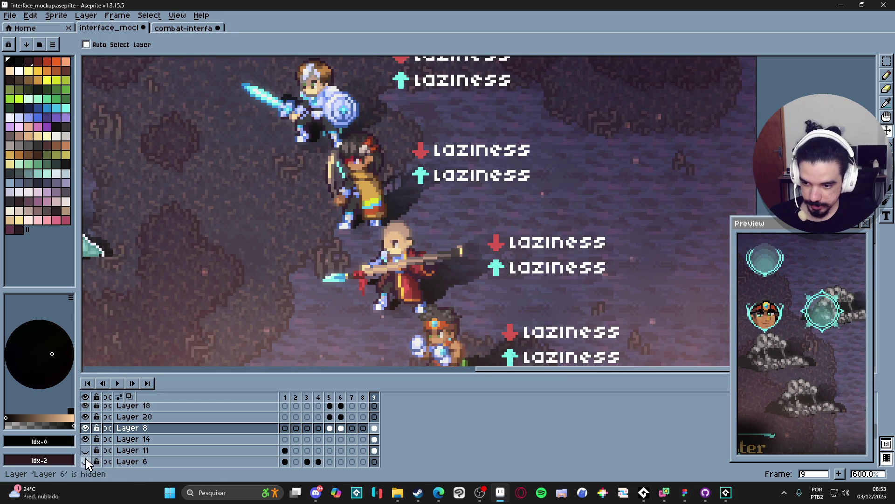
left_click(85, 450)
scroll(410, 276, "down", 4)
scroll(285, 296, "up", 1)
scroll(261, 285, "up", 2)
Select the dark label-box layer and pan to the Monster attack panel
left_click(222, 267, "ctrl")
scroll(235, 273, "down", 4)
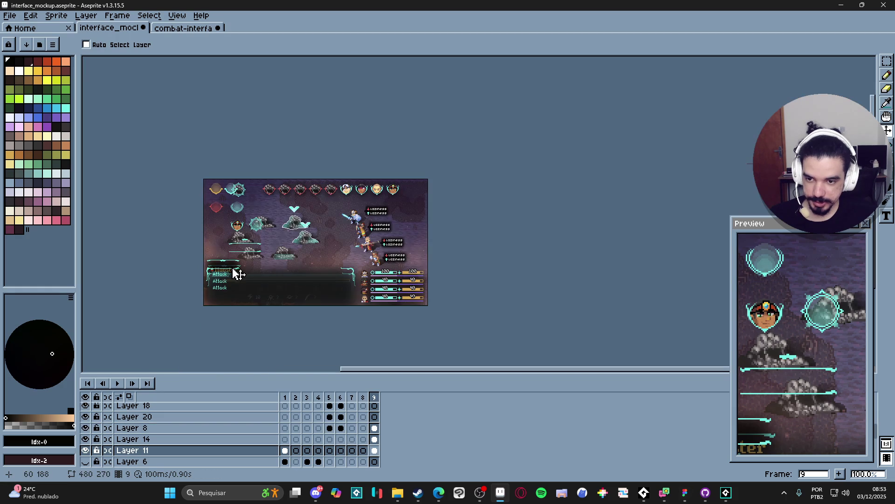
scroll(236, 259, "up", 1)
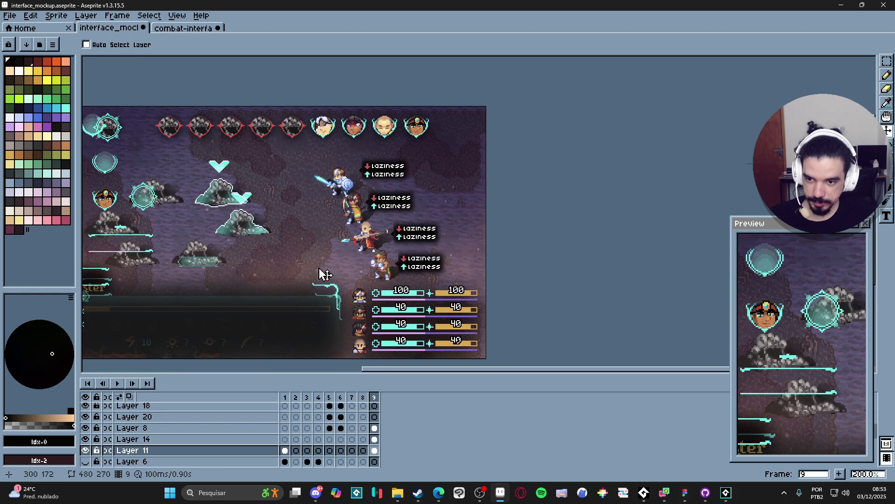
left_click_drag(325, 274, 381, 294)
scroll(419, 308, "up", 1)
scroll(419, 308, "down", 1)
scroll(418, 308, "up", 1)
scroll(419, 308, "down", 1)
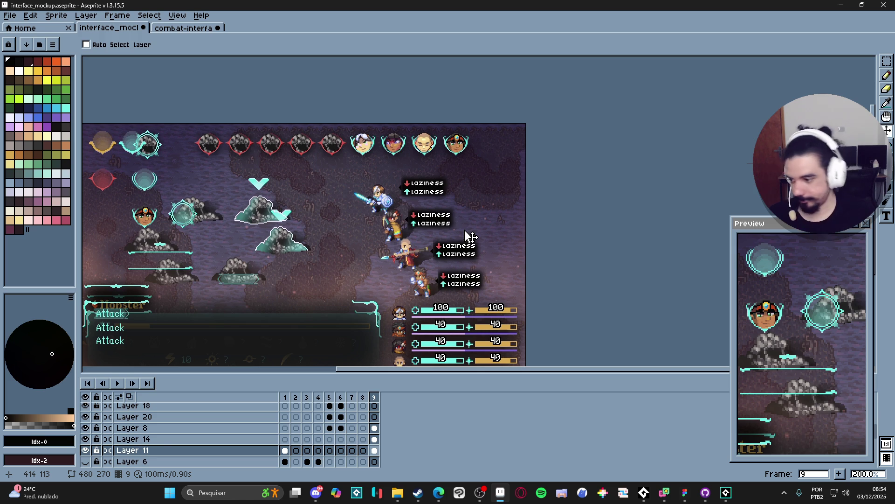
Zoom in to inspect the labels and save interface_mockup.aseprite with Ctrl+S
left_click(315, 496)
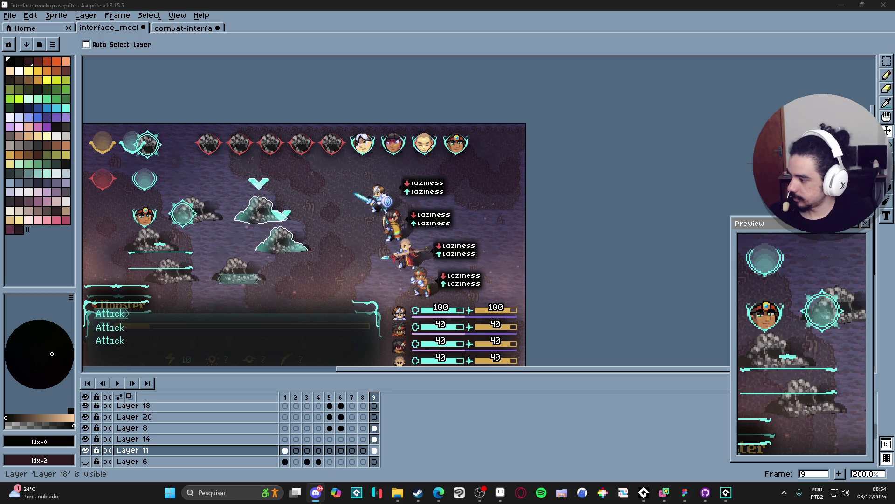
left_click(124, 179)
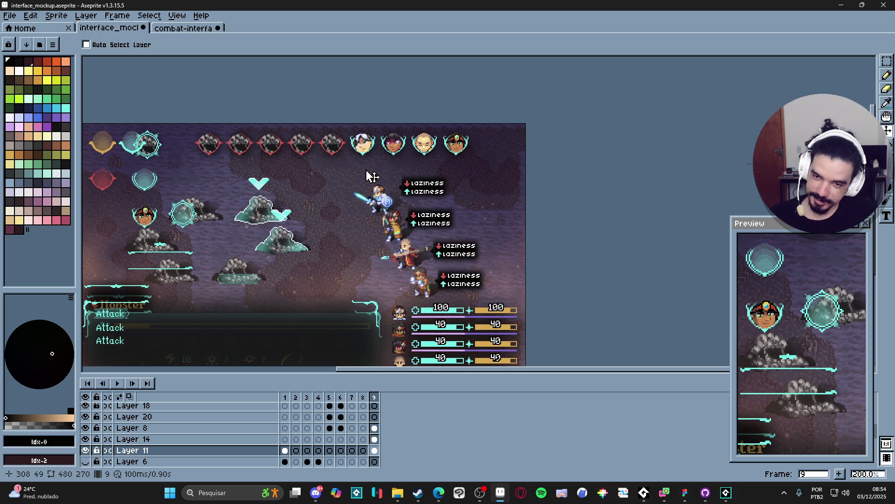
scroll(401, 192, "up", 5)
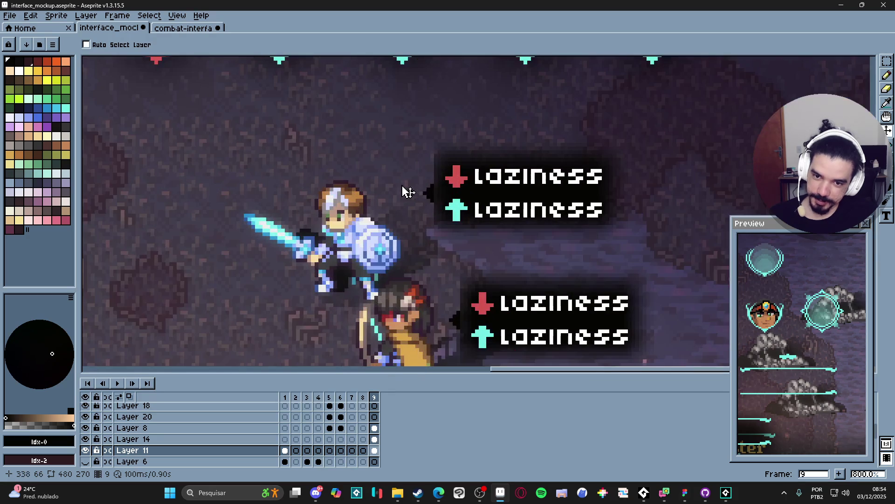
key("m")
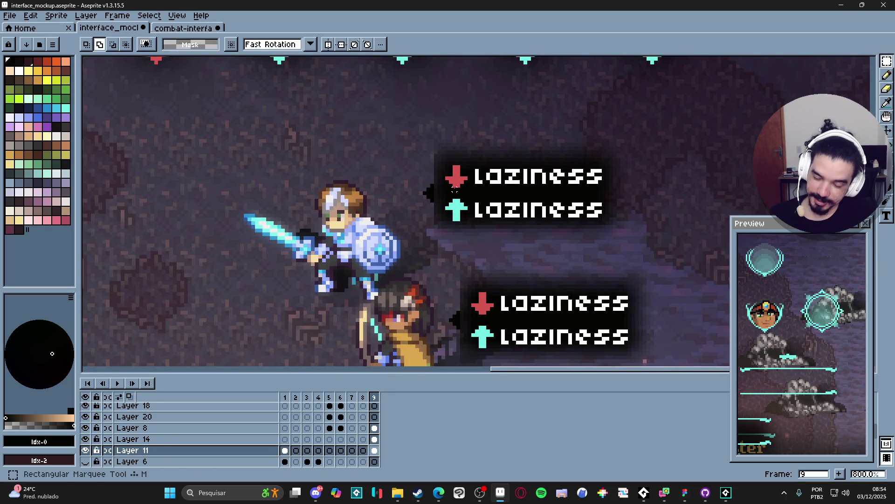
scroll(454, 189, "down", 3)
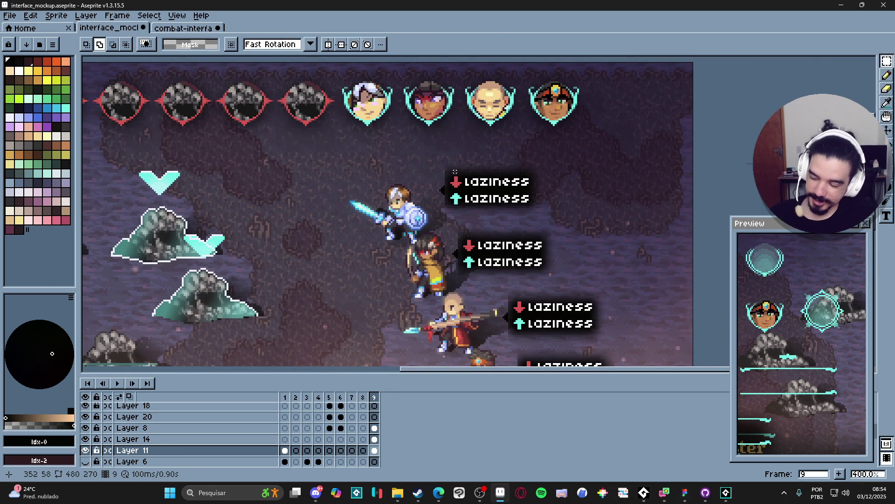
scroll(455, 172, "down", 2)
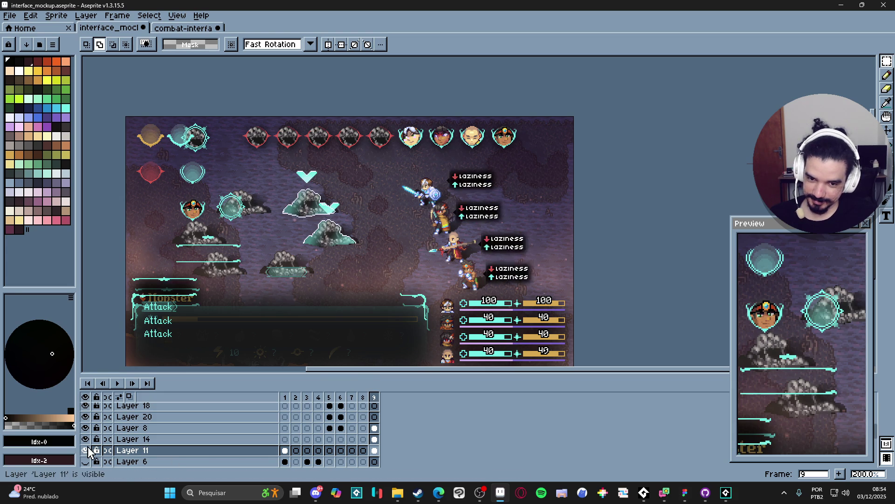
left_click_drag(427, 257, 414, 250)
key("ctrl+s")
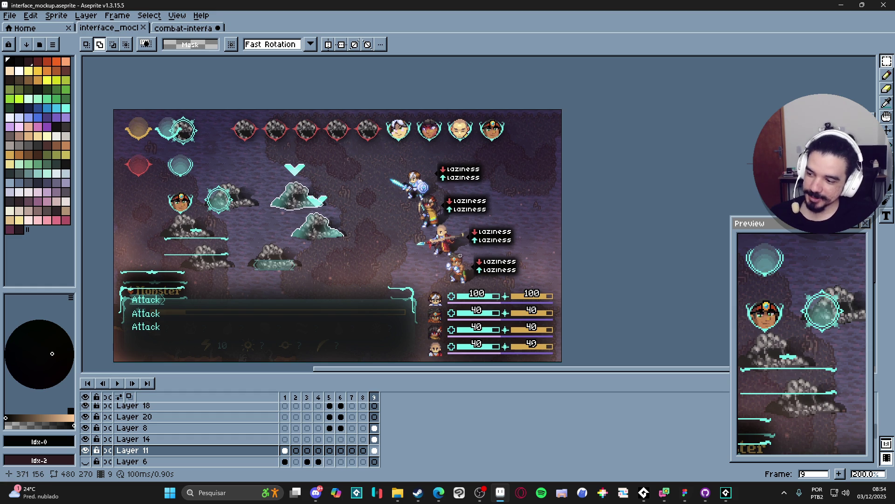
Switch between the Move and Rectangular Marquee tools while reviewing the labels
scroll(460, 255, "up", 4)
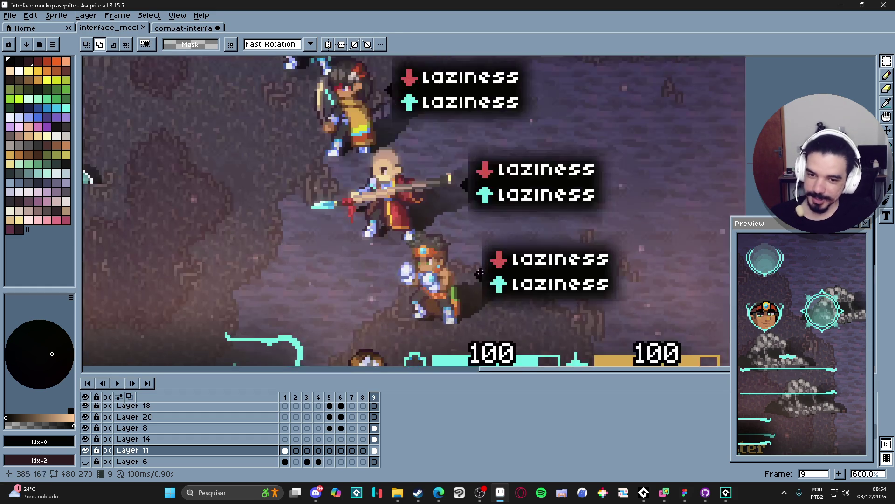
key("v")
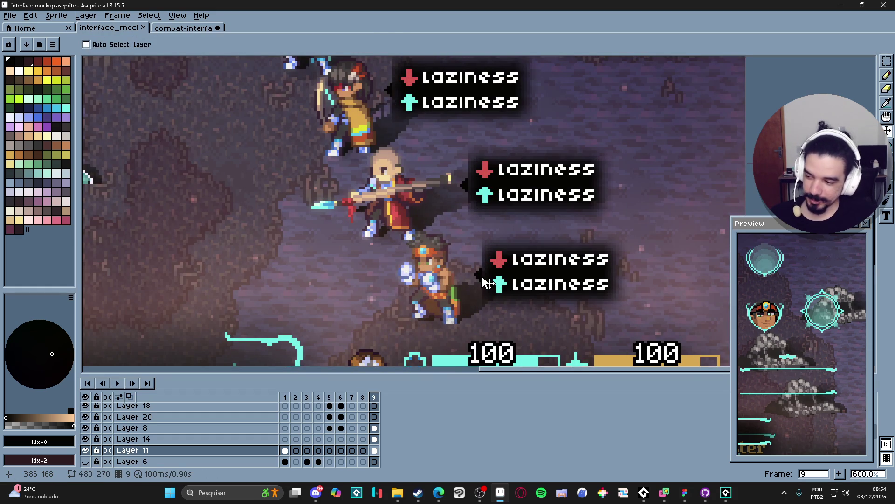
scroll(487, 285, "down", 1)
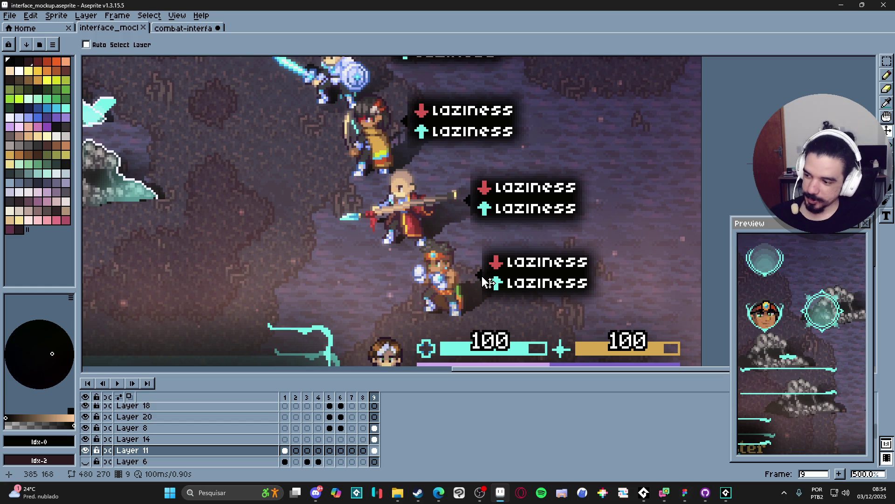
scroll(488, 282, "down", 2)
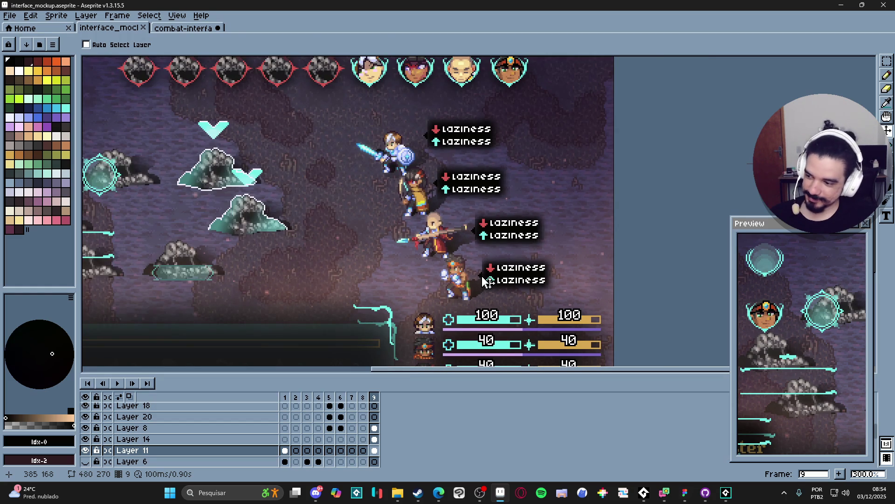
key("m")
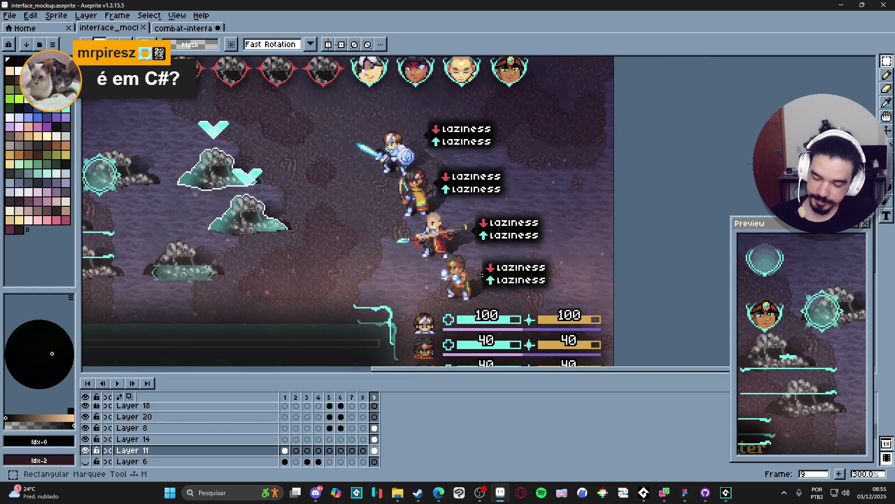
scroll(482, 275, "up", 2)
scroll(481, 275, "up", 1)
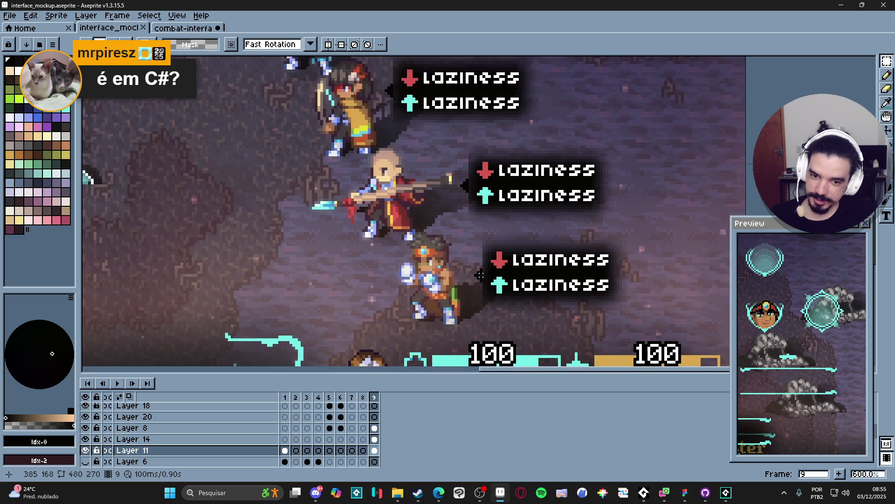
scroll(481, 275, "down", 1)
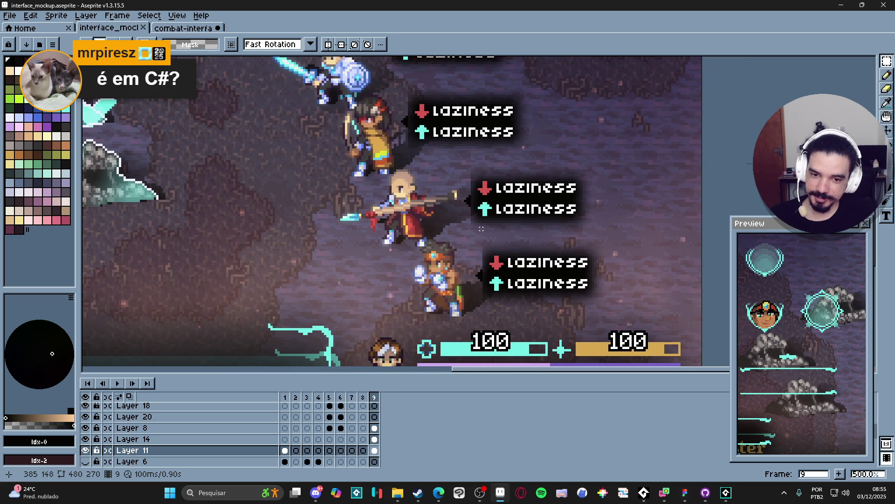
Select the bottom hero's laziness label box, then clear the selection
mouse_move(484, 235)
left_mouse_down()
mouse_move(576, 312)
mouse_move(619, 312)
left_mouse_up()
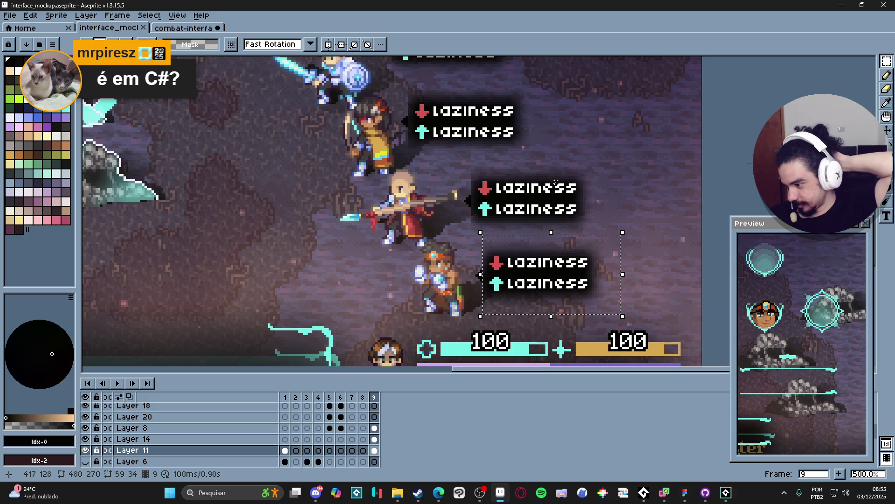
key("ctrl+d")
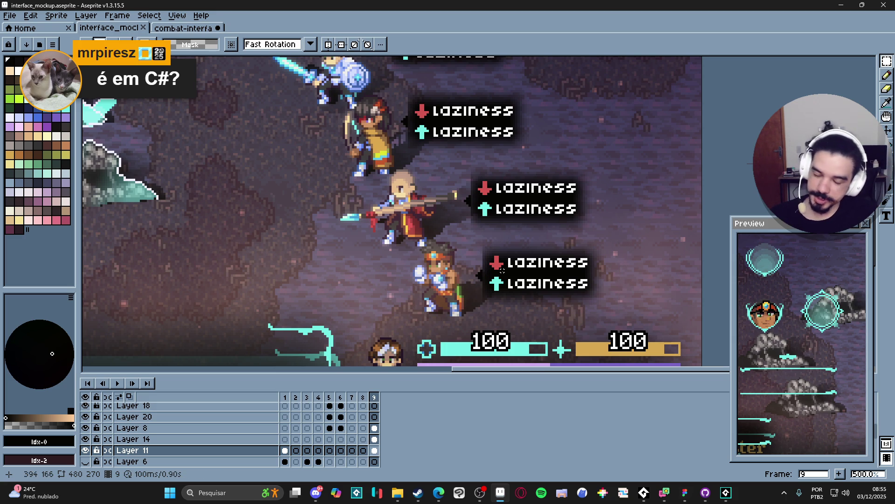
scroll(503, 269, "down", 1)
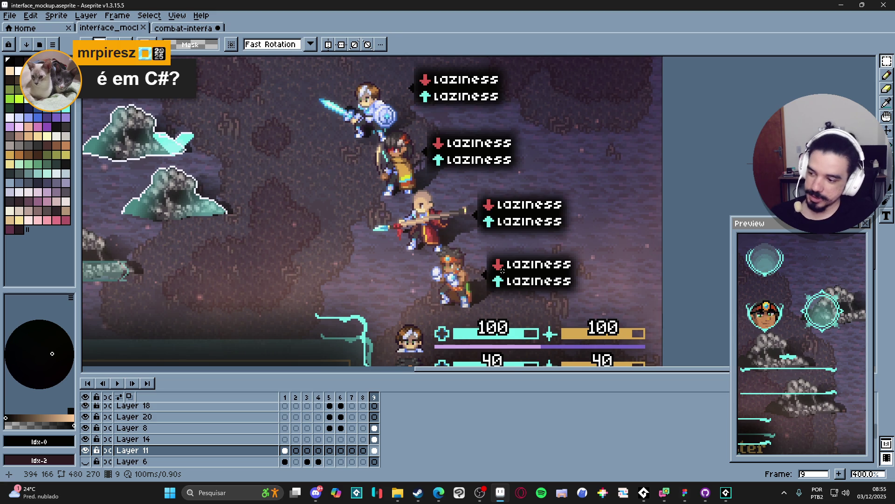
scroll(502, 269, "down", 2)
scroll(502, 269, "up", 1)
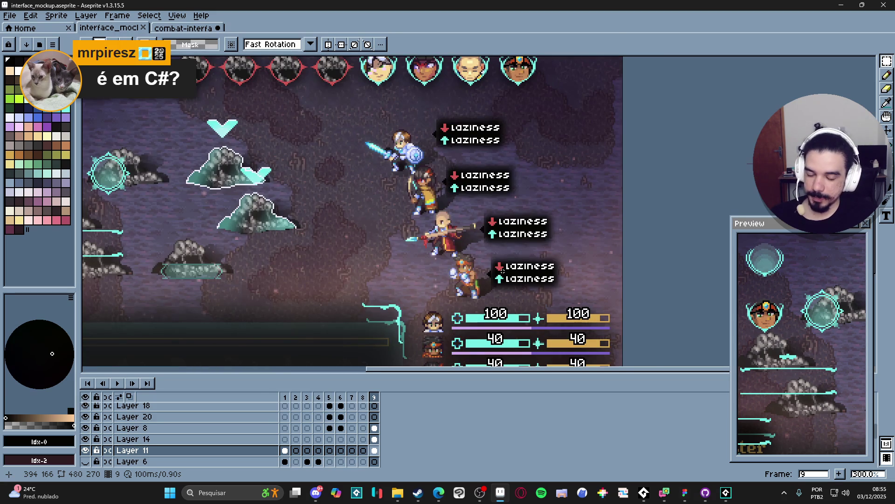
scroll(502, 270, "down", 1)
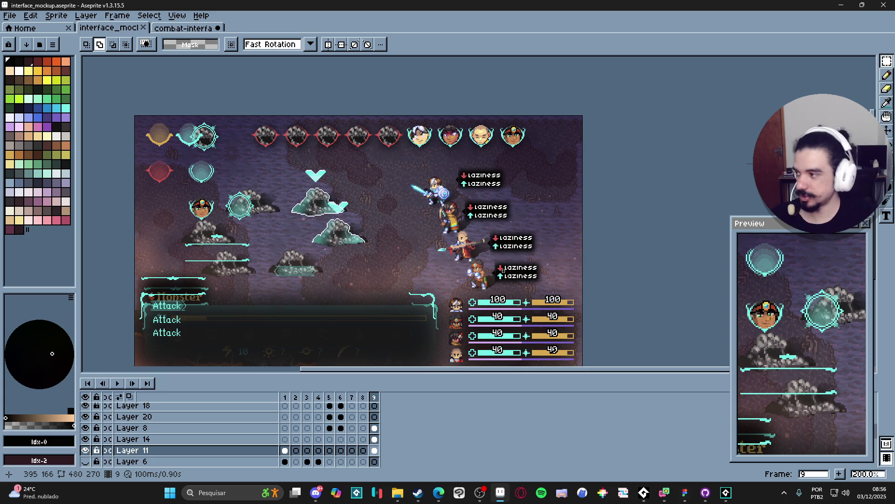
In a new browser window, search 'tibia otc client' and open the OTClientV8 GitHub result
key("alt+Tab")
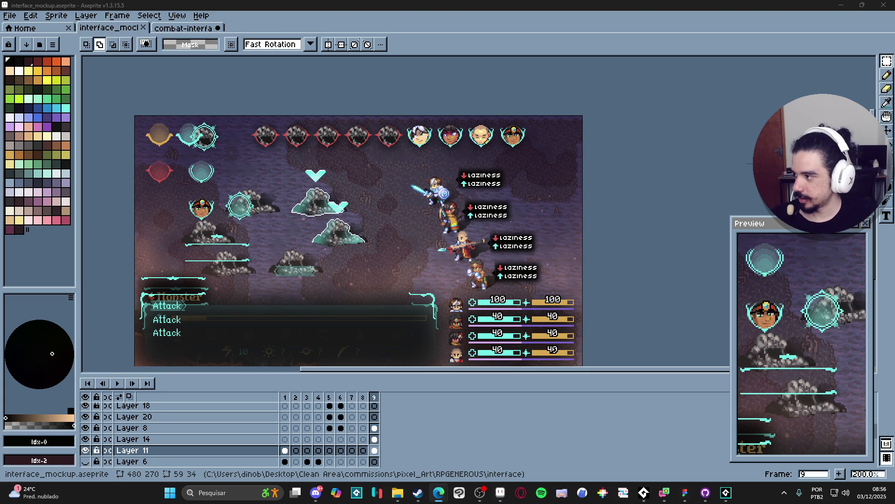
key("ctrl+n")
type("tibia otc ")
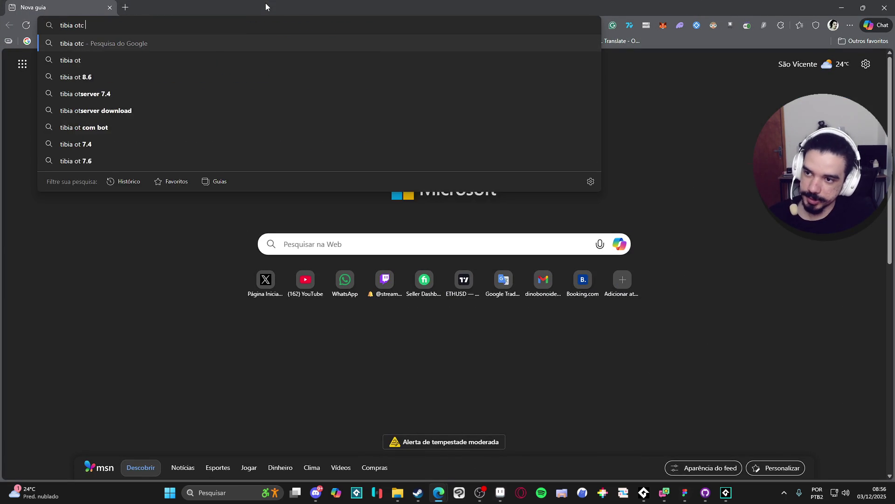
type("client")
key("Return")
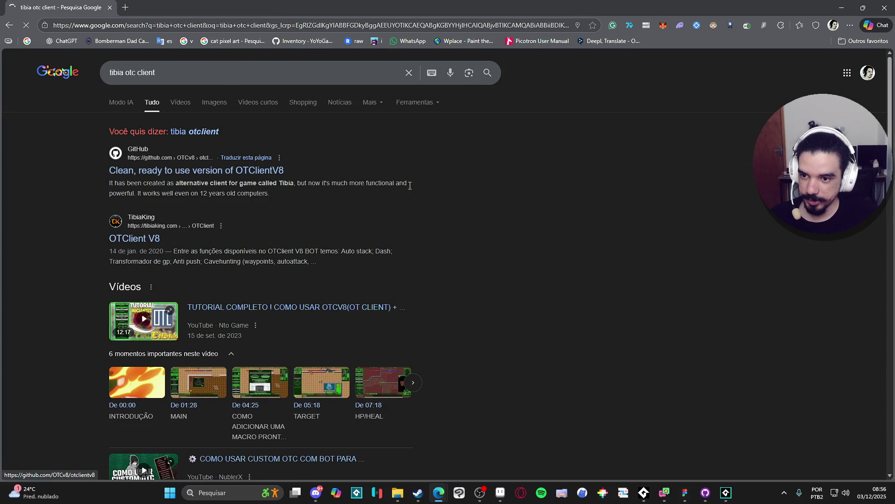
left_click(370, 183)
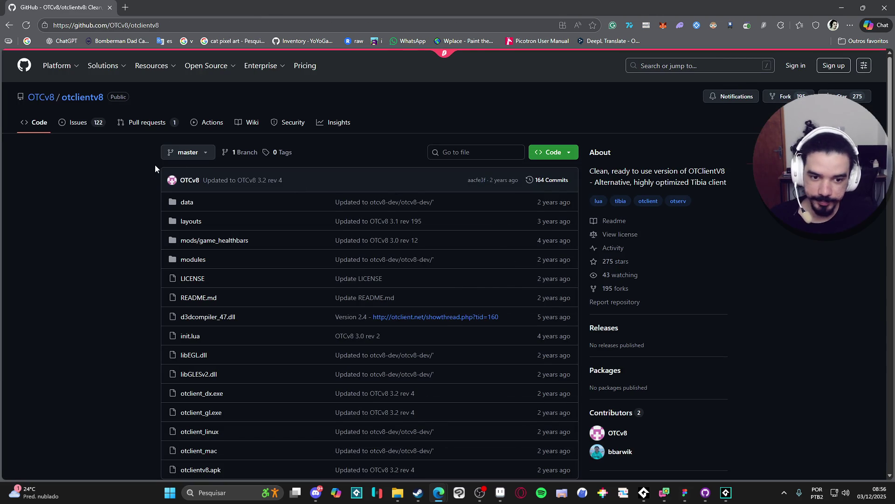
scroll(155, 165, "down", 6)
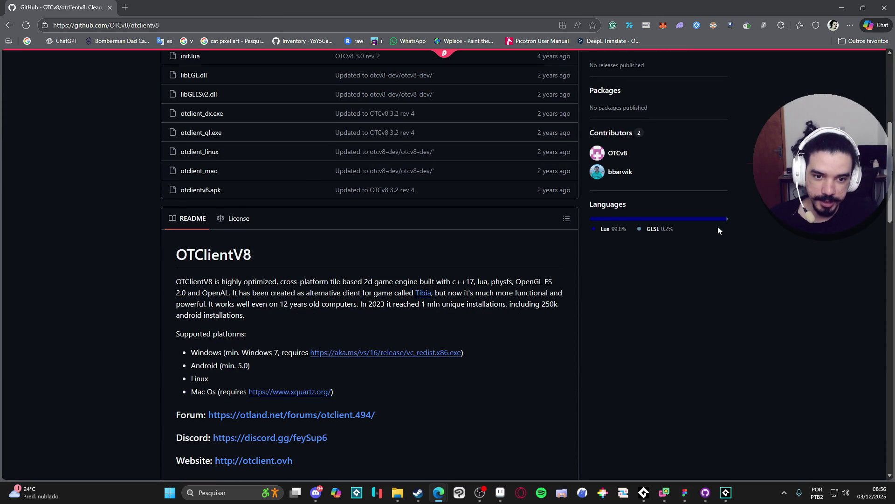
scroll(674, 228, "up", 2)
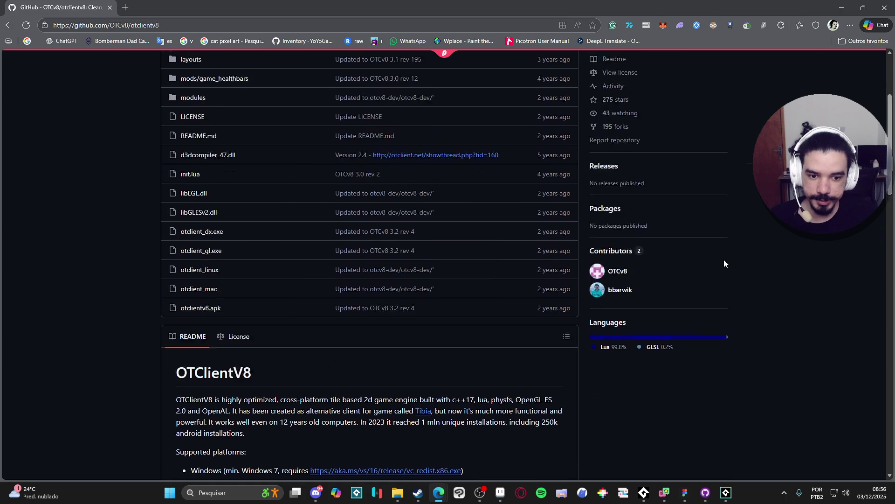
scroll(724, 259, "up", 3)
scroll(116, 221, "down", 5)
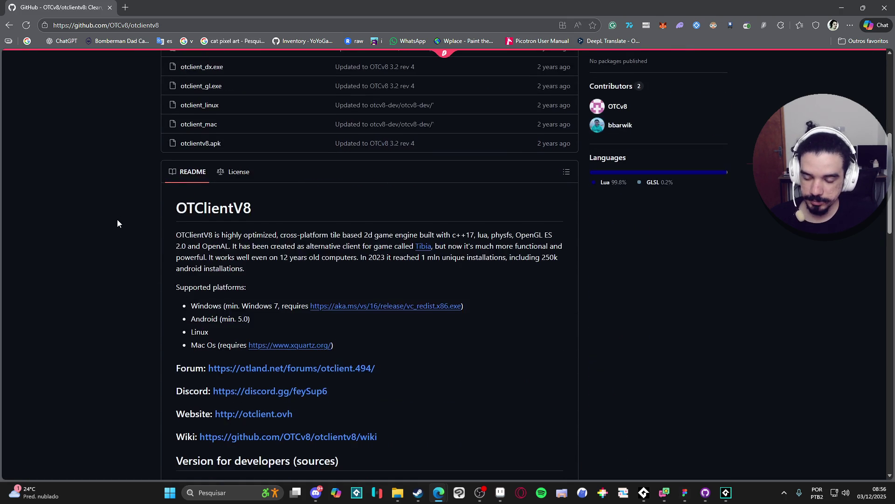
scroll(117, 223, "up", 4)
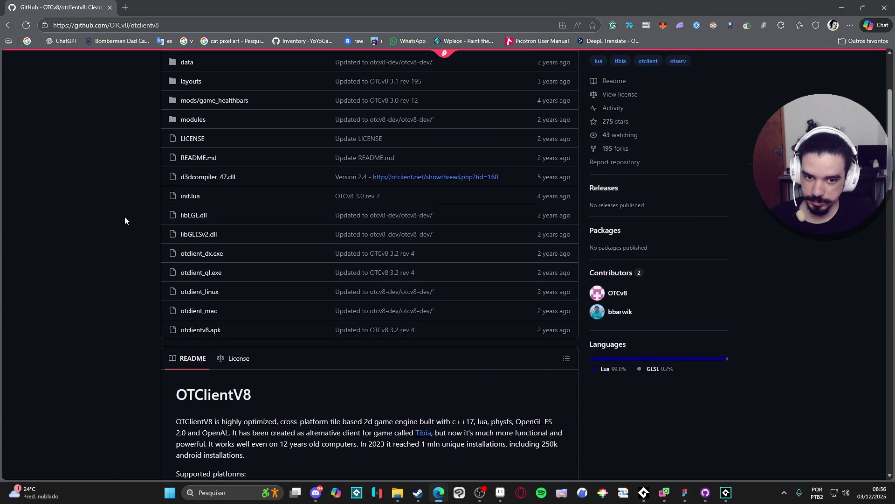
scroll(124, 217, "up", 3)
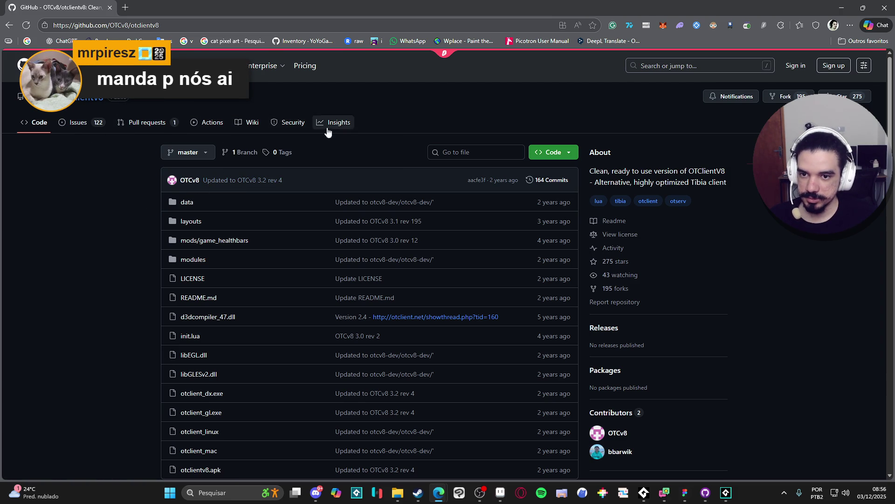
left_click(195, 131)
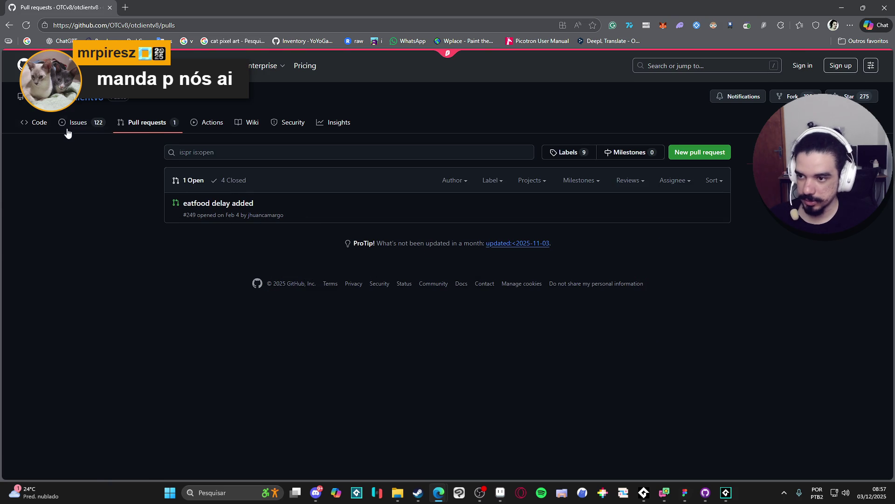
left_click(104, 106)
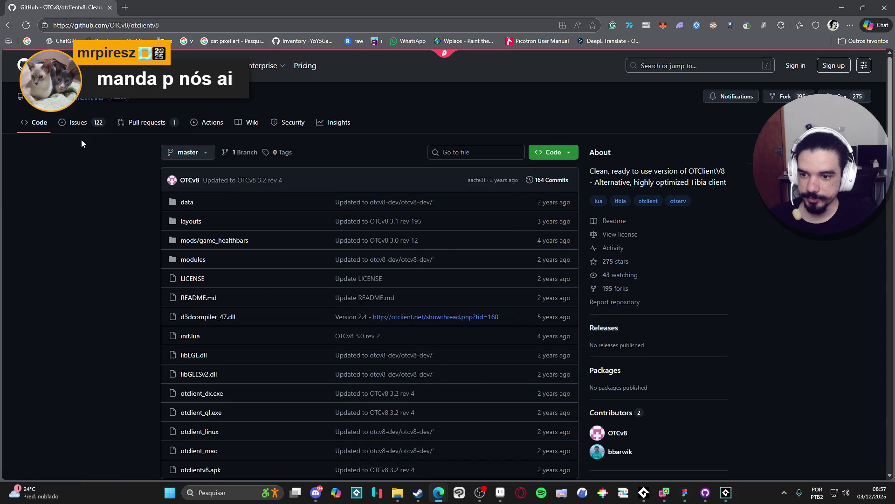
scroll(81, 140, "down", 5)
scroll(81, 145, "down", 1)
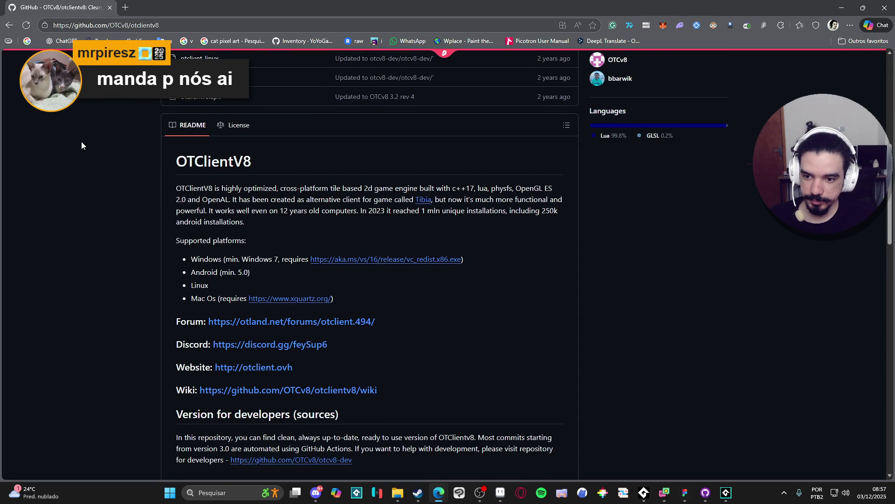
scroll(82, 145, "down", 20)
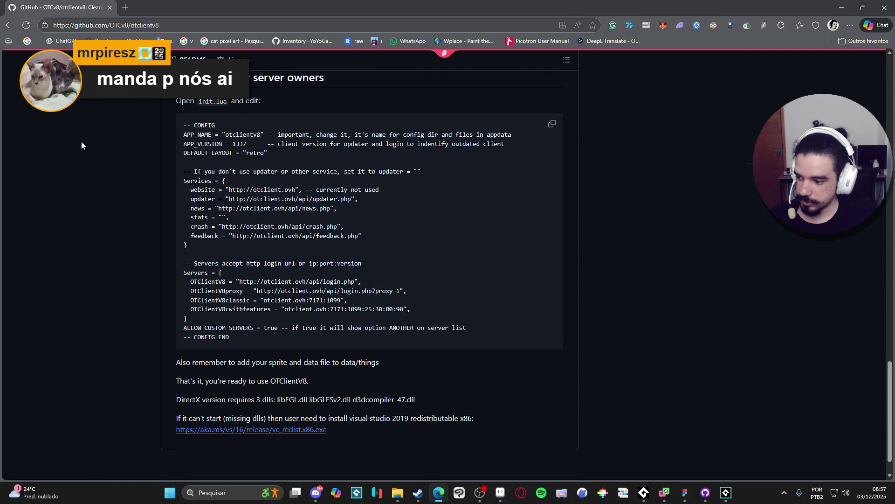
scroll(83, 142, "up", 20)
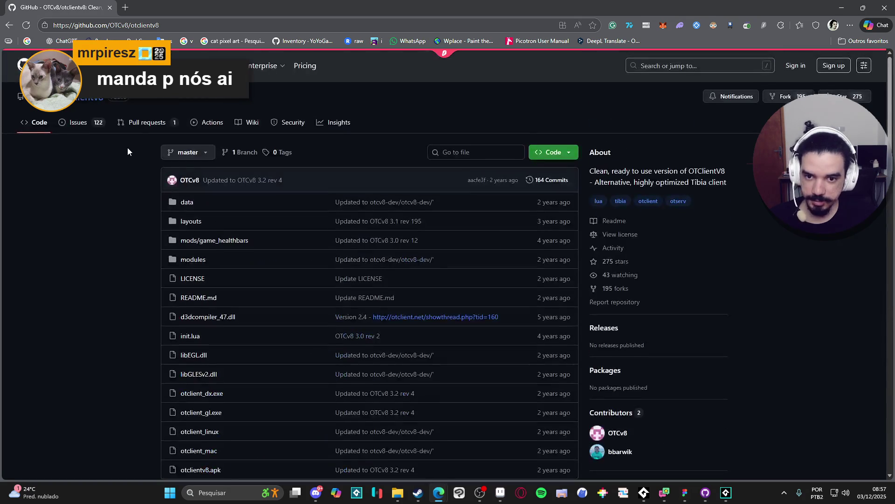
scroll(220, 196, "down", 2)
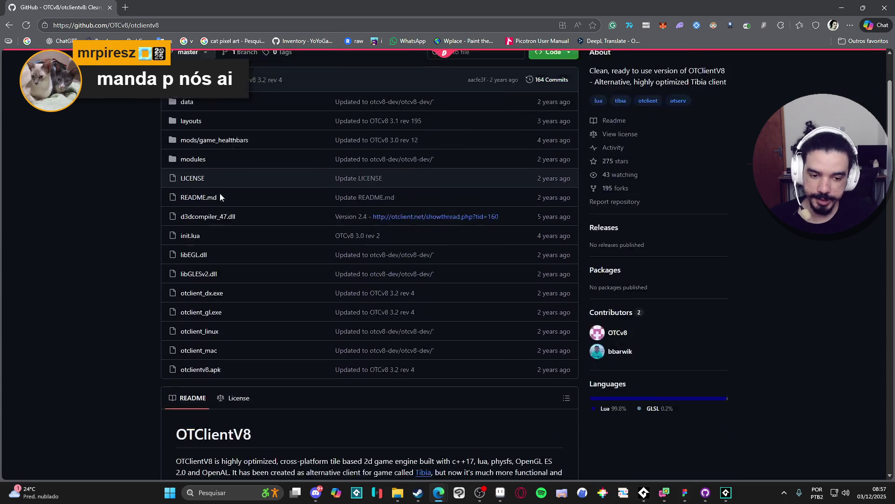
scroll(220, 197, "down", 2)
scroll(157, 184, "up", 1)
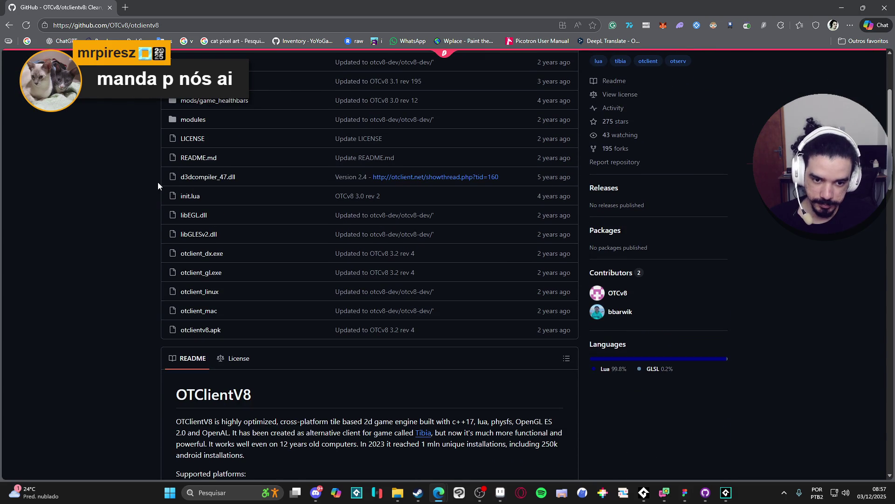
scroll(158, 185, "up", 3)
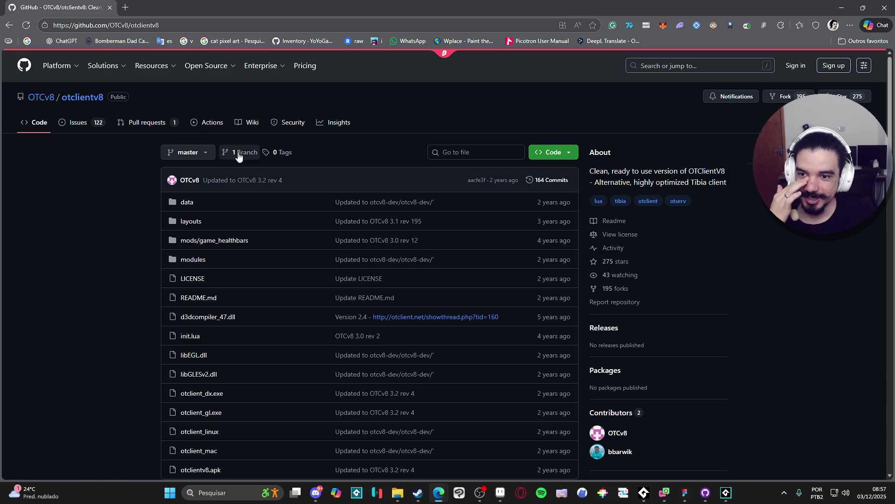
View the OTCv8 owner's profile, then go back to the Google results
mouse_move(51, 60)
left_click(42, 97)
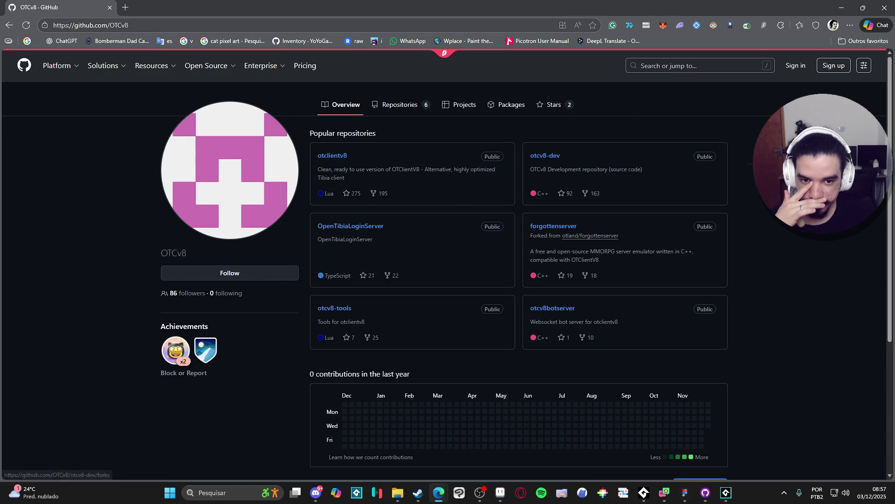
scroll(357, 162, "down", 3)
scroll(490, 96, "up", 3)
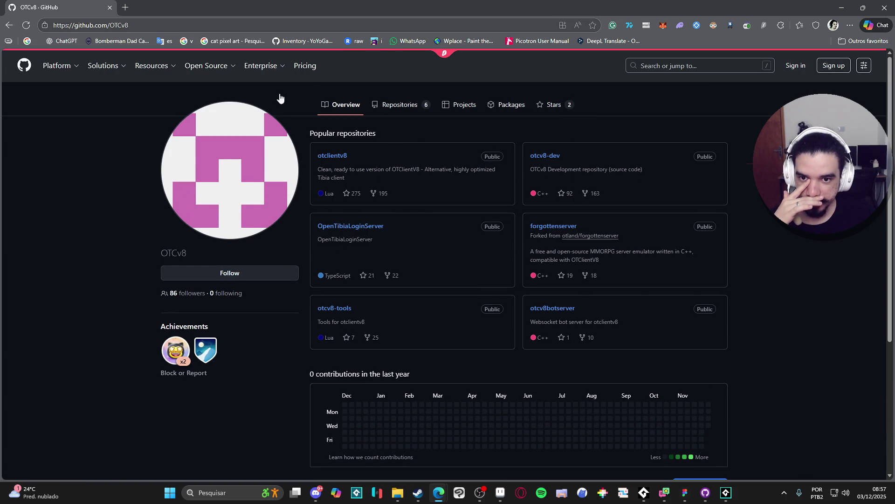
left_click(9, 25)
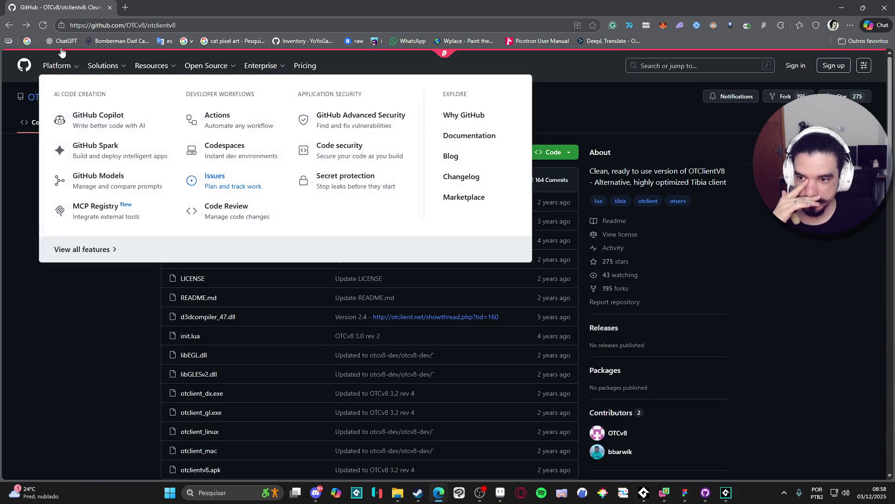
left_click(10, 25)
left_click(10, 25)
left_click(9, 25)
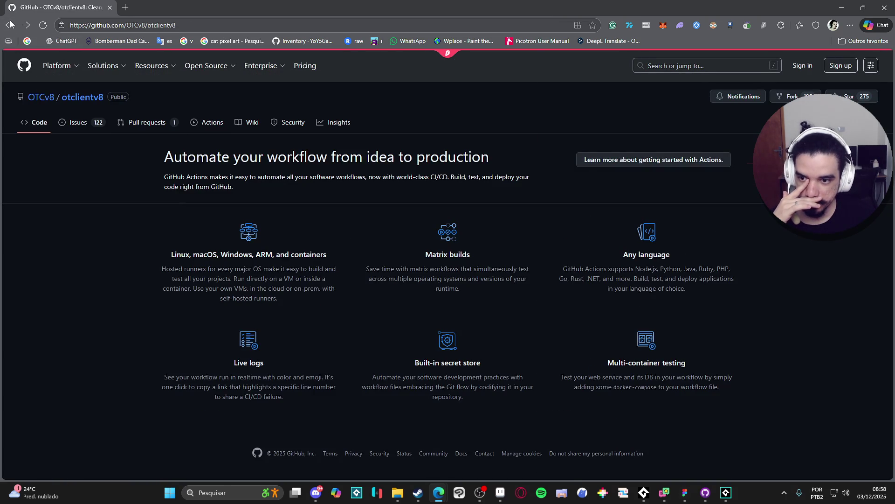
left_click(9, 25)
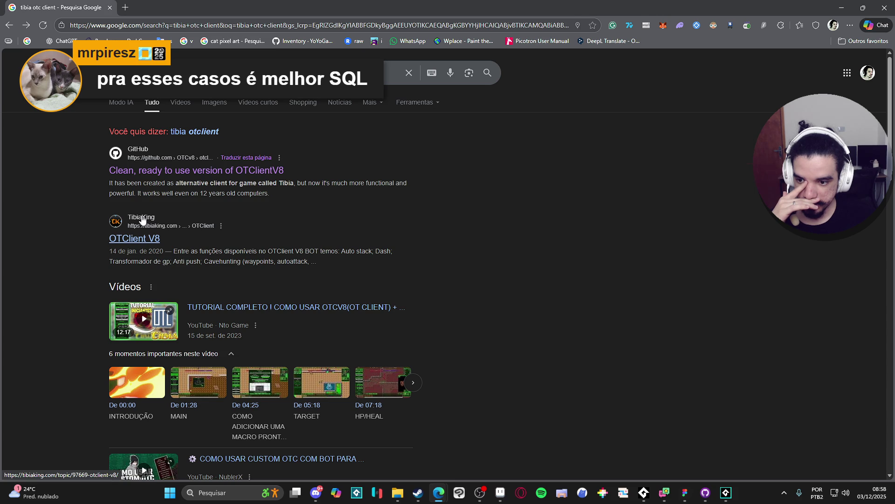
Open the TibiaKing 'OTClient V8' topic from the search results
scroll(100, 222, "down", 2)
scroll(100, 221, "down", 4)
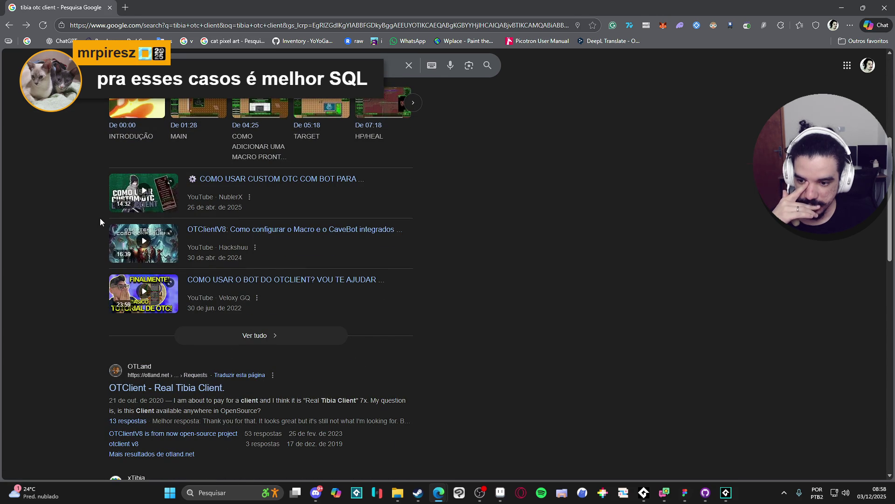
scroll(80, 302, "up", 6)
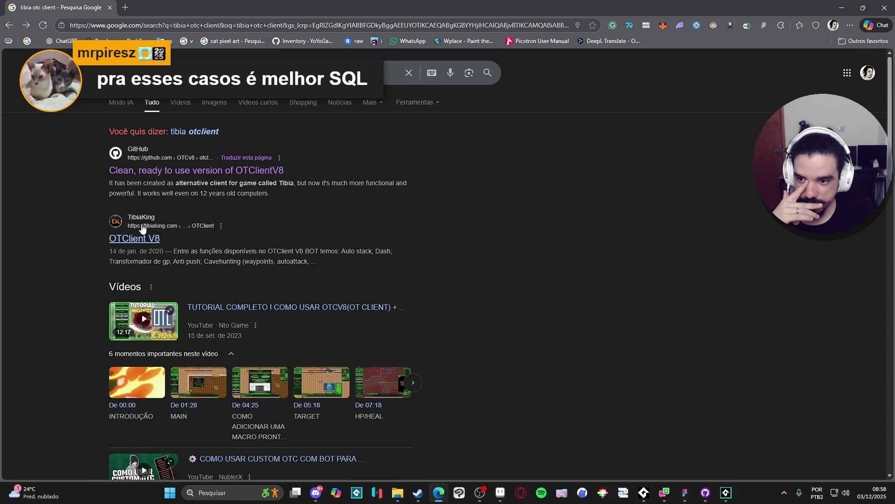
left_click(140, 237)
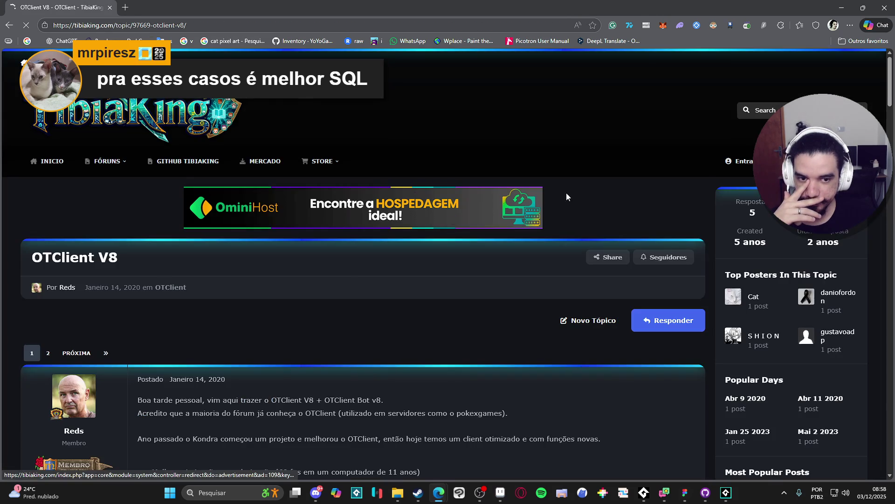
Search the forum for 'otc client' and open the OTClient V8 topic from the results
left_click(767, 109)
type("otc client")
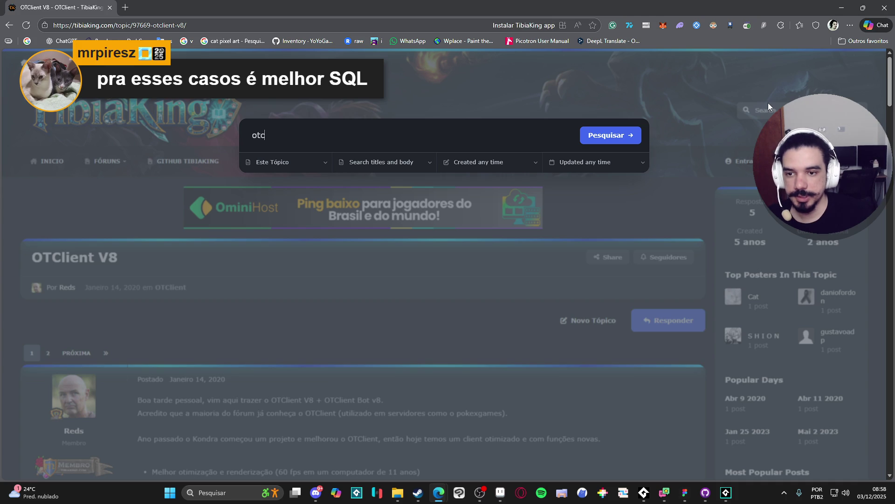
key("Return")
scroll(336, 252, "down", 3)
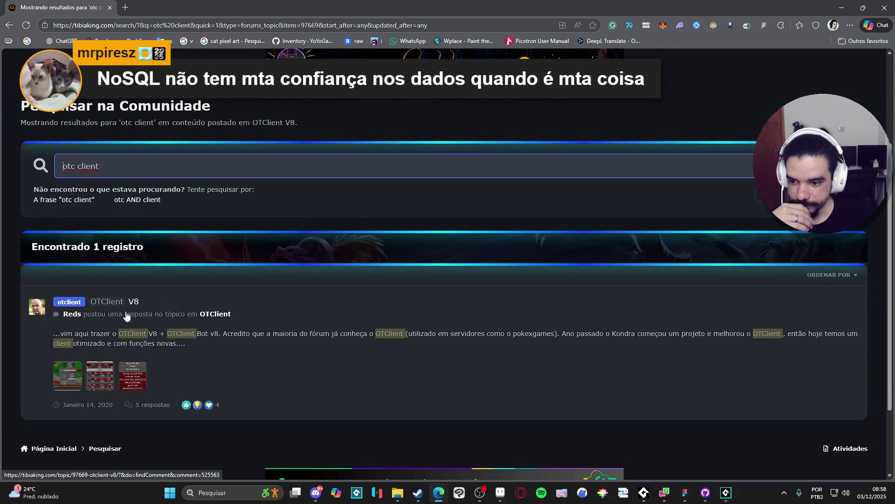
scroll(156, 314, "down", 2)
scroll(236, 289, "up", 4)
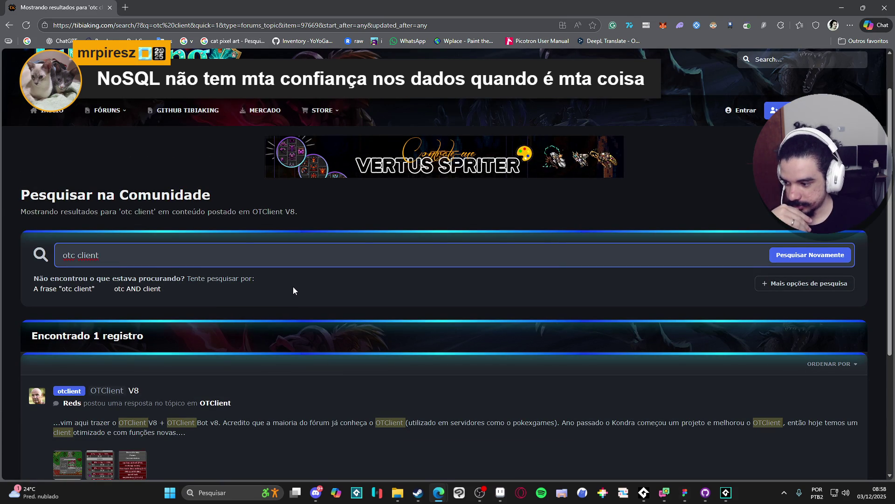
scroll(274, 312, "down", 1)
scroll(274, 316, "down", 3)
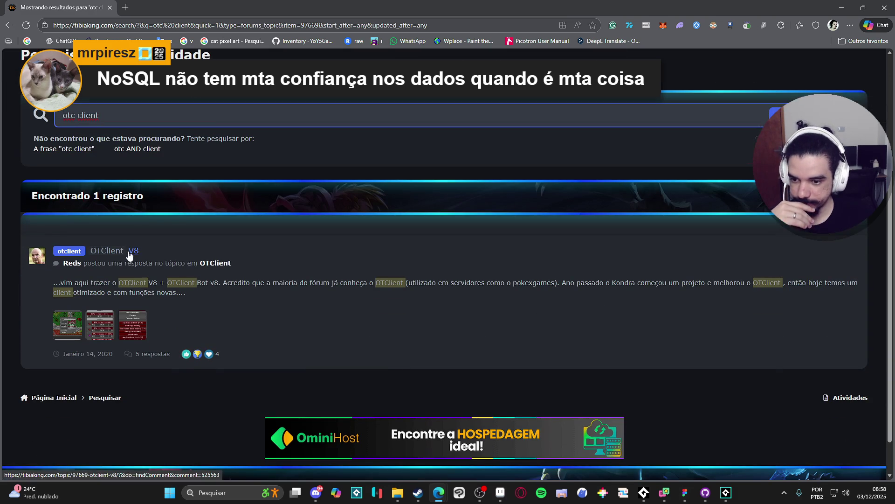
left_click(92, 254)
scroll(224, 254, "down", 10)
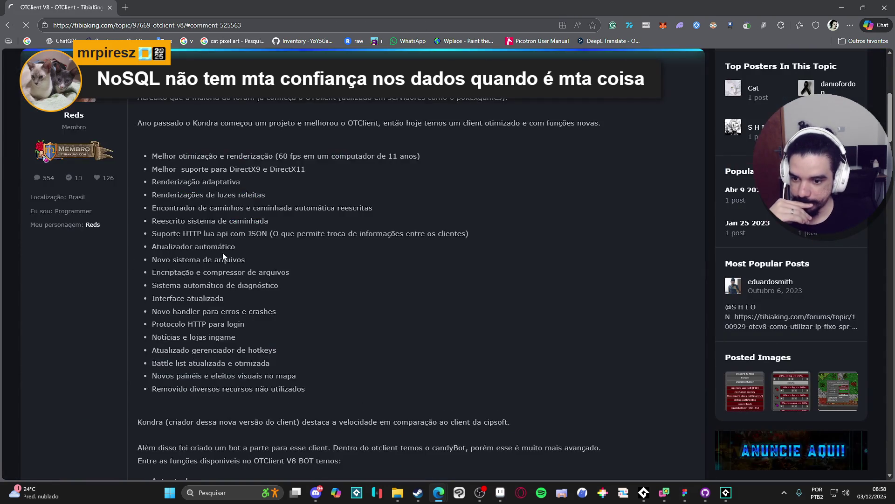
Jump to a later reply, then return to the top of the first post
scroll(223, 252, "down", 6)
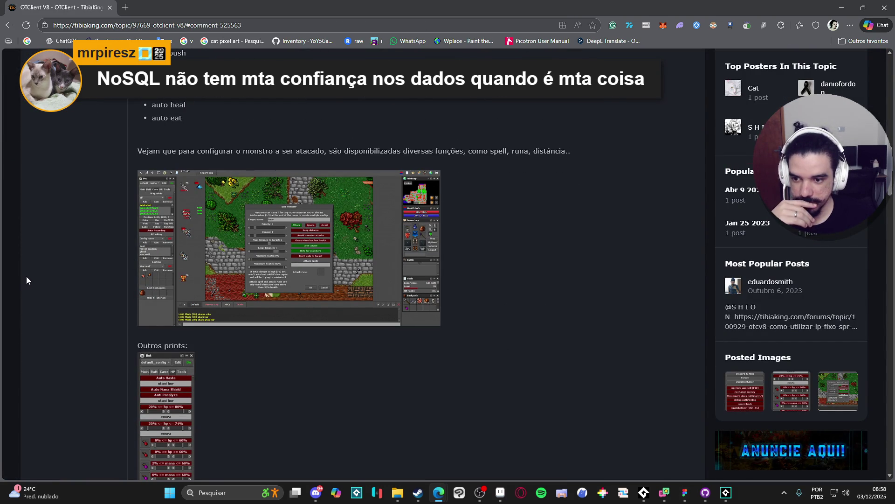
scroll(44, 264, "down", 10)
scroll(46, 265, "down", 12)
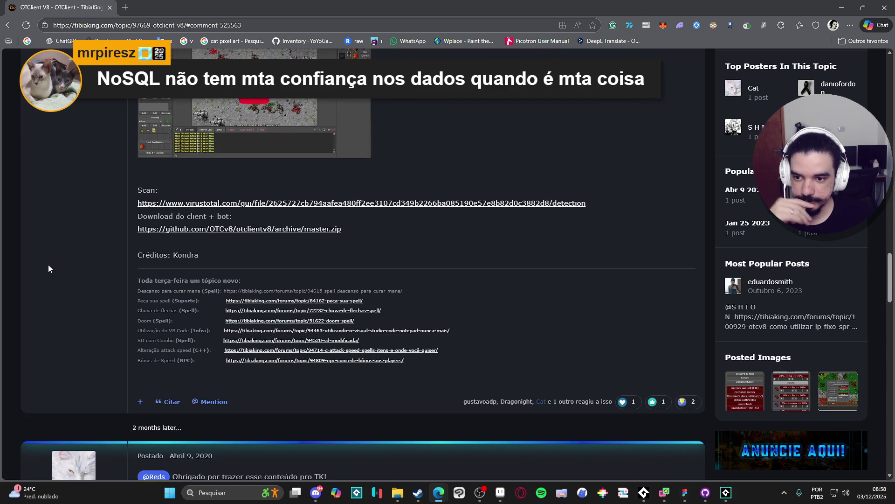
scroll(48, 264, "up", 20)
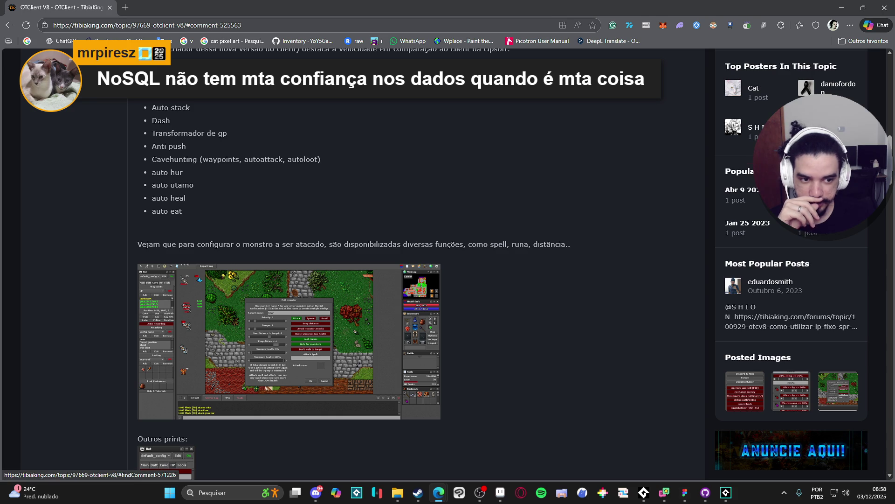
left_click(759, 137)
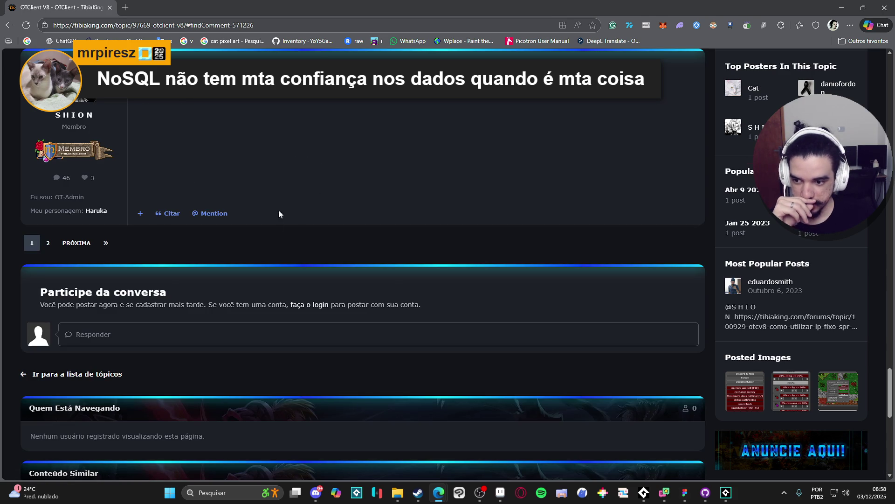
scroll(259, 262, "up", 4)
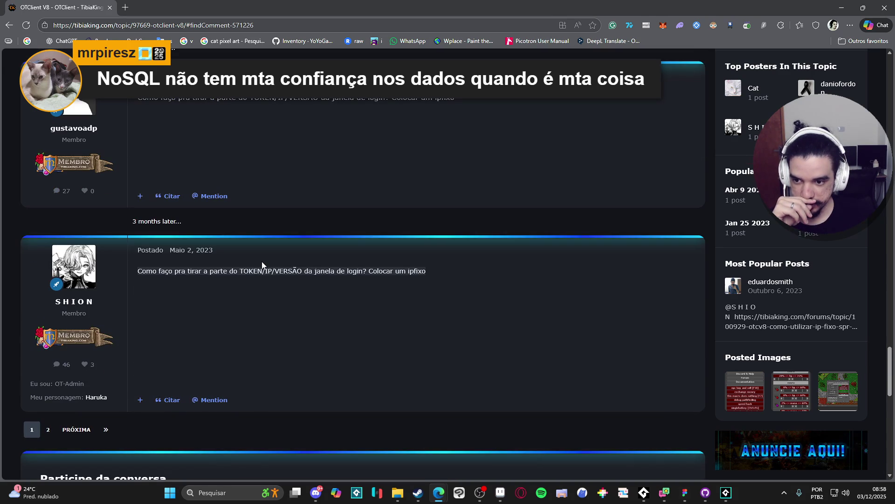
key("Home")
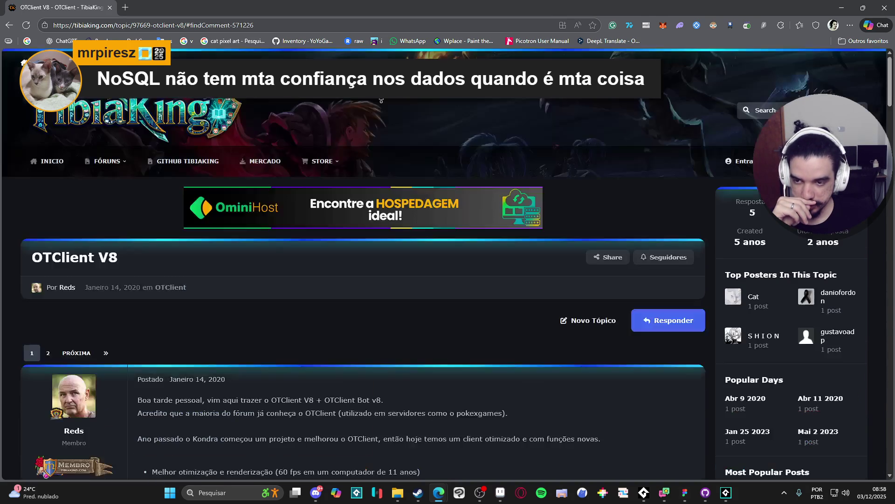
scroll(85, 181, "down", 4)
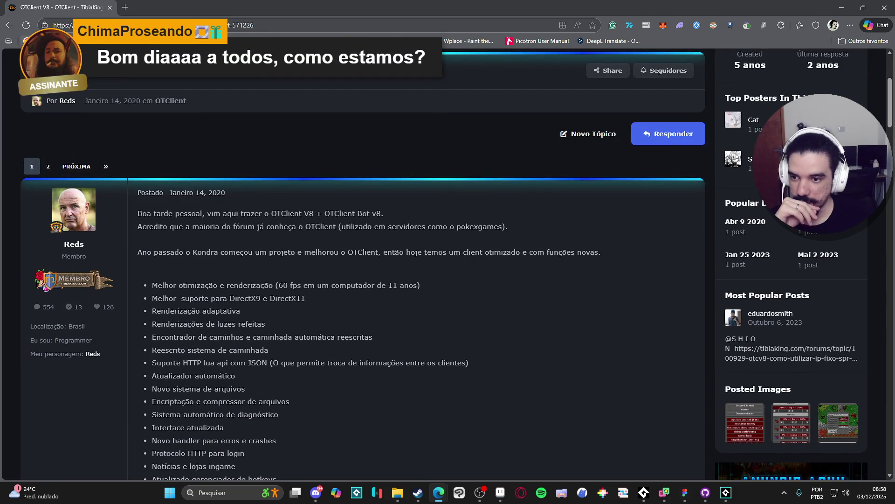
left_click(9, 27)
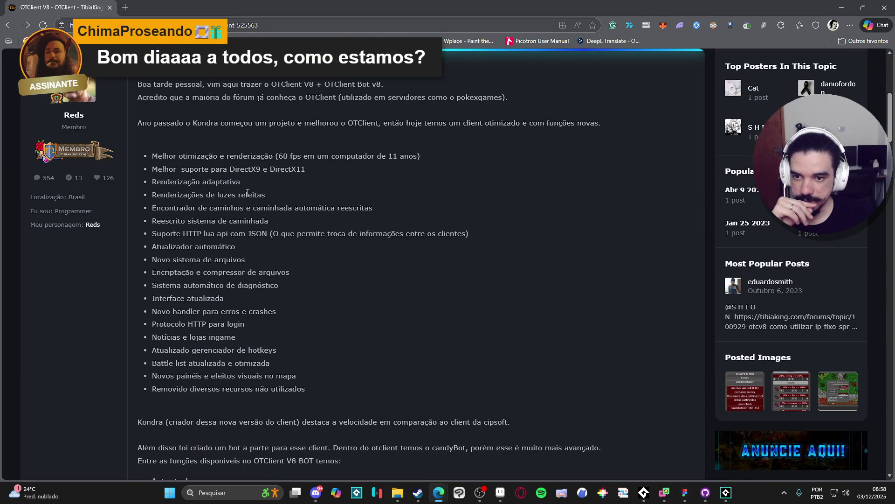
Scroll through the feature list and enlarge the bot's bear-target configuration screenshot
scroll(275, 206, "down", 5)
scroll(275, 205, "up", 6)
scroll(280, 204, "down", 6)
scroll(280, 204, "down", 5)
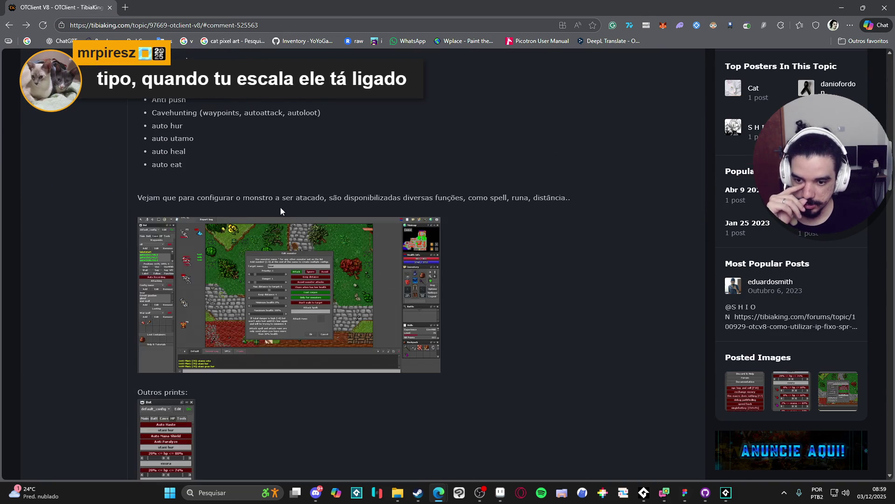
left_click(271, 316)
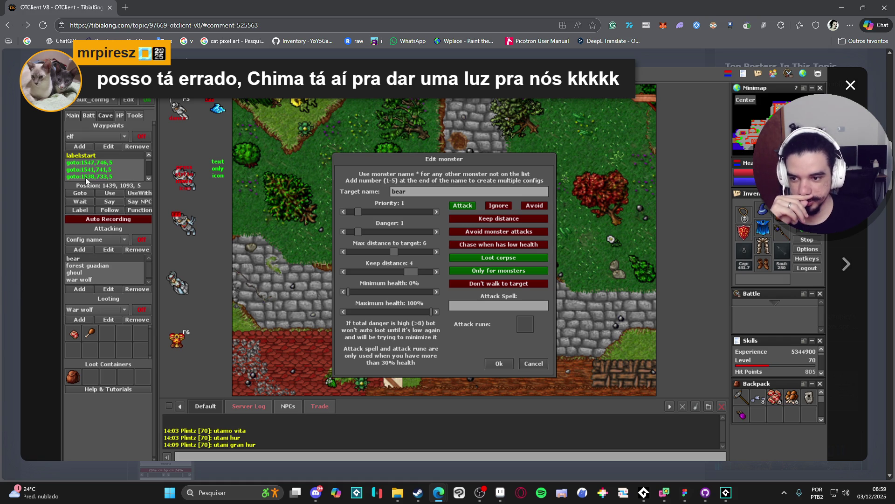
left_click(13, 229)
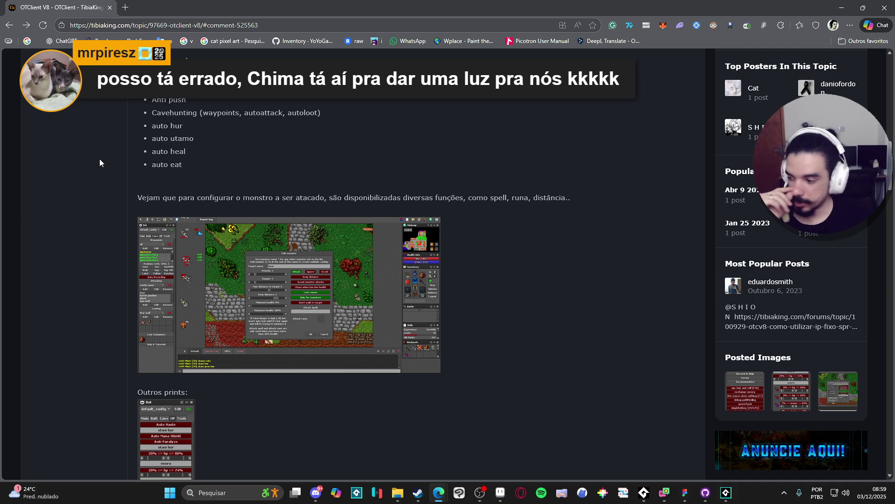
scroll(96, 163, "down", 10)
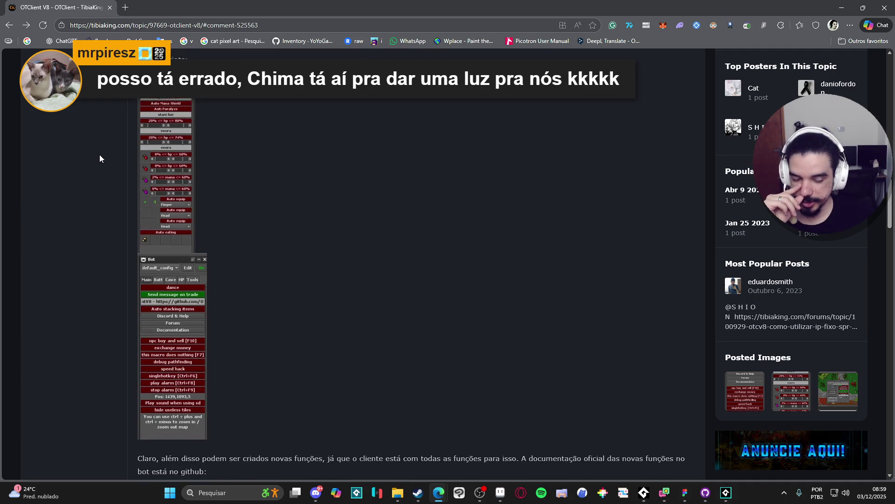
Scroll through the OTClient V8 topic, then go back to the Google results for 'tibia otc client'
scroll(100, 155, "down", 4)
scroll(102, 149, "down", 5)
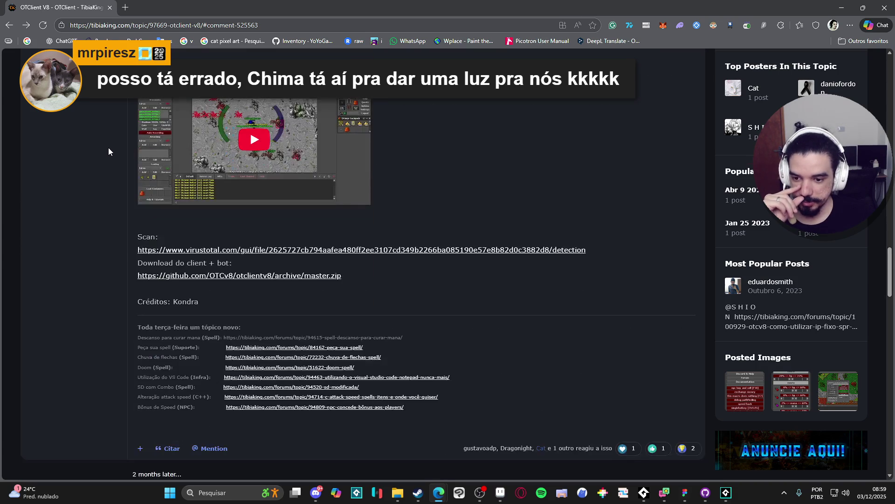
scroll(109, 148, "down", 5)
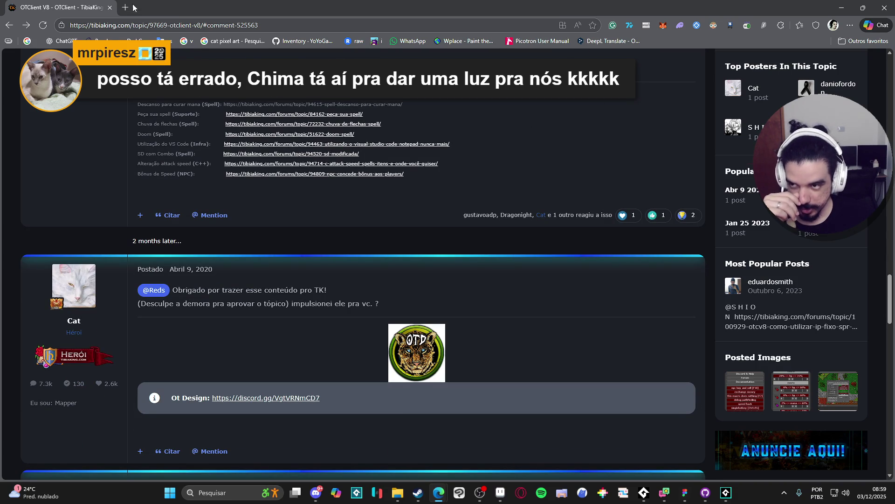
key("alt+Left")
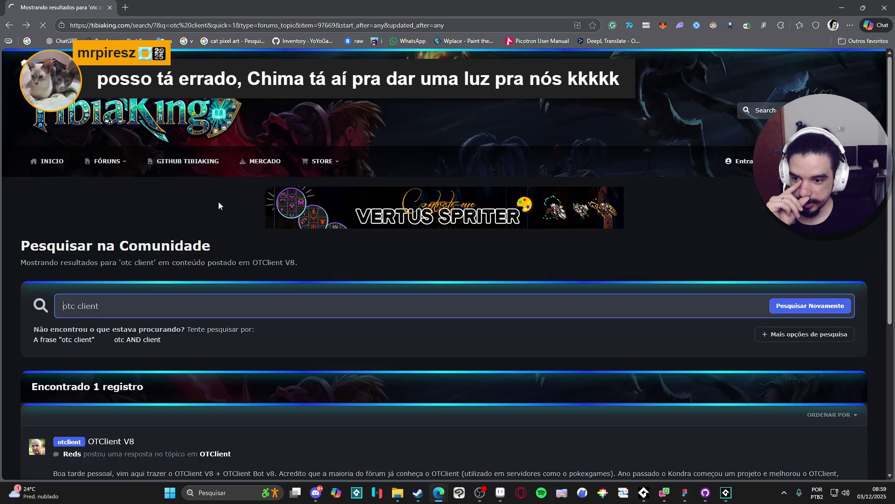
left_click(9, 29)
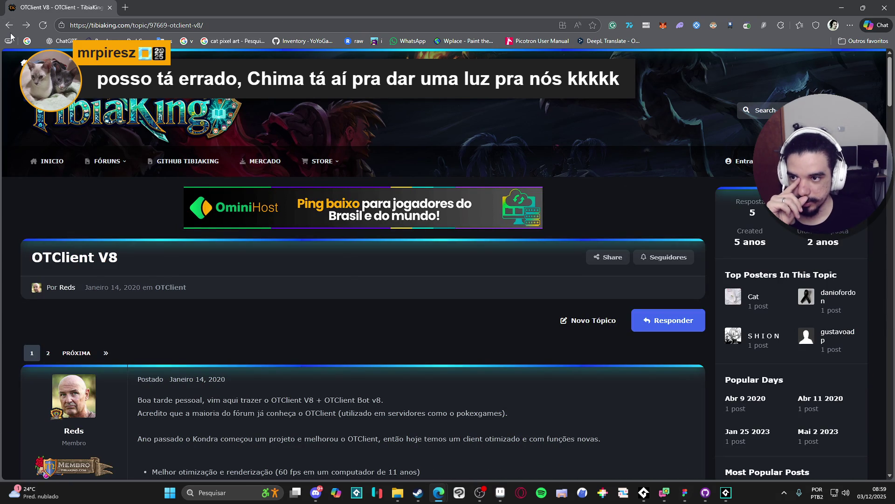
left_click(9, 25)
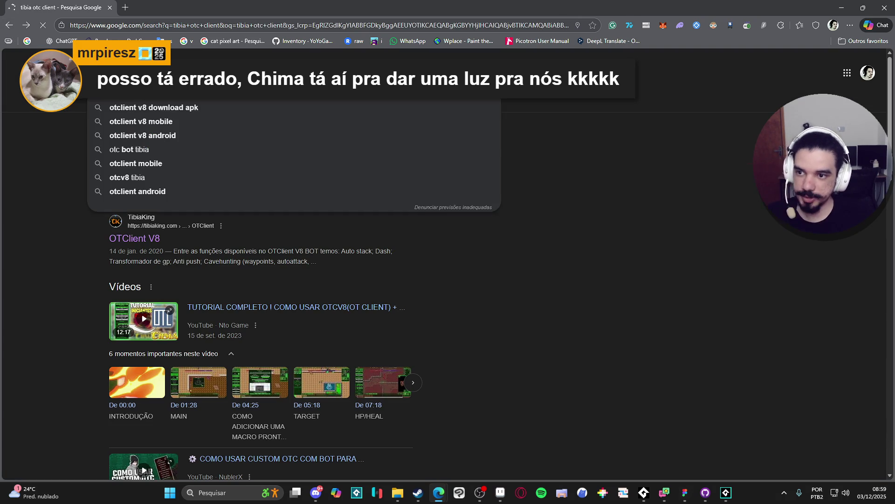
Search Google for 'tibia otc v9' and open the custom OTC bot tutorial video
type("tibia ot")
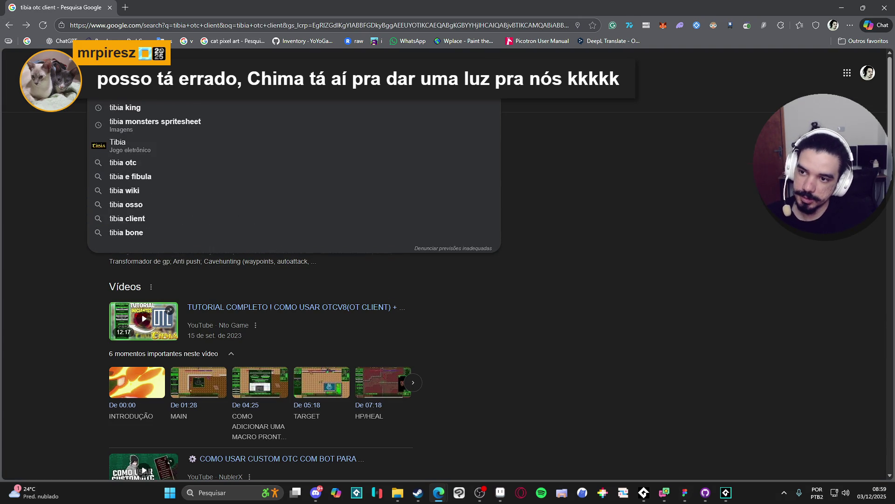
type("c v9")
key("Return")
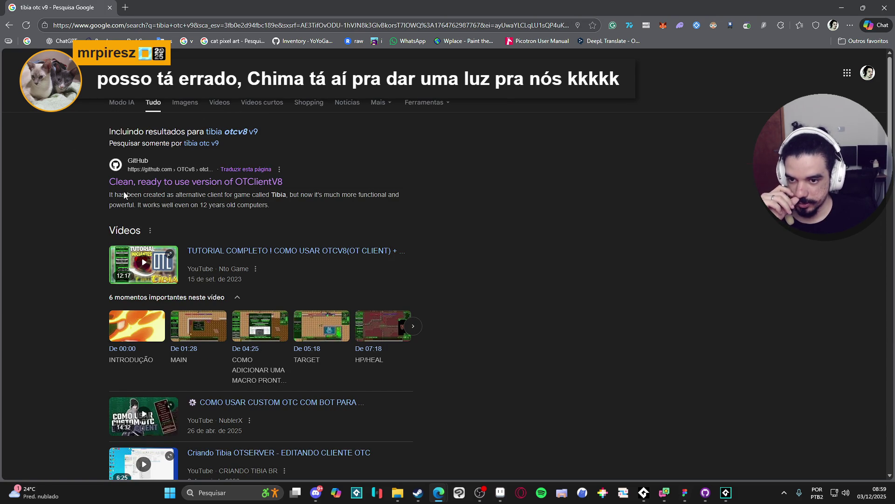
left_click(248, 133)
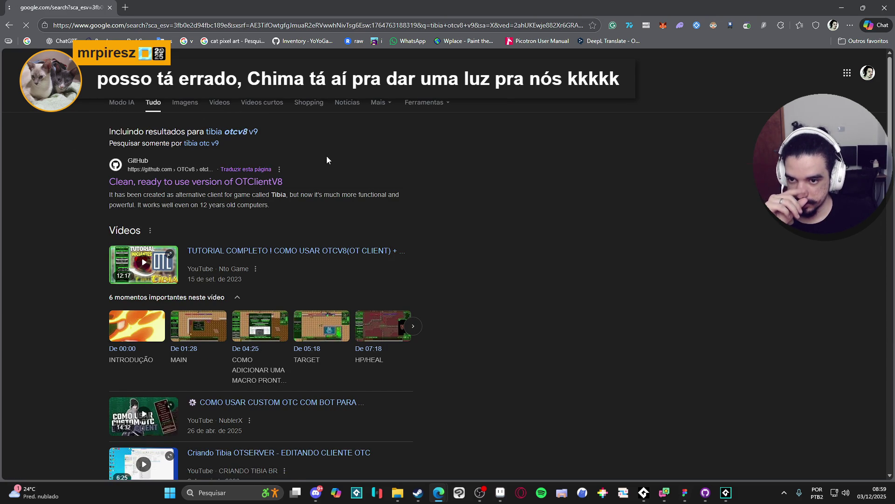
key("alt+Left")
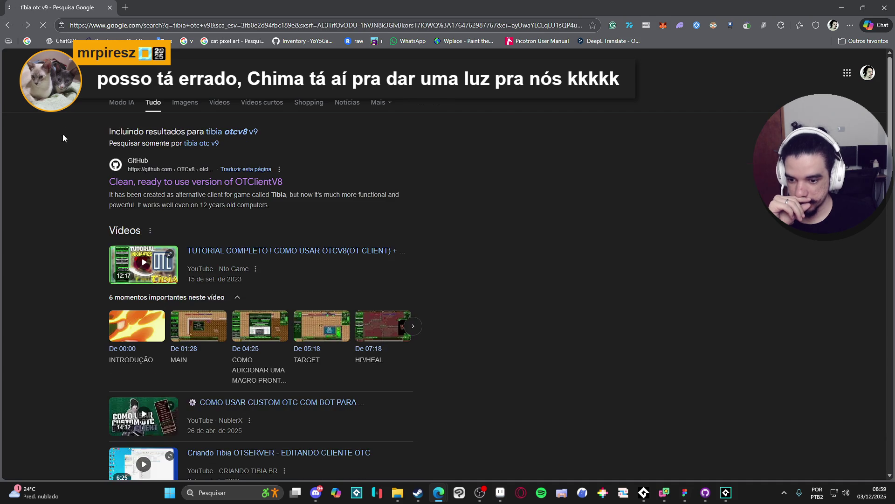
scroll(41, 155, "down", 3)
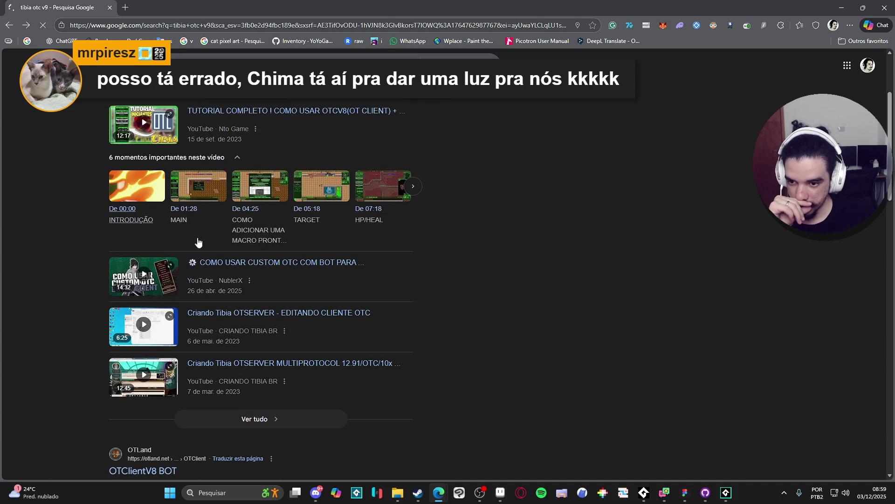
left_click(270, 267)
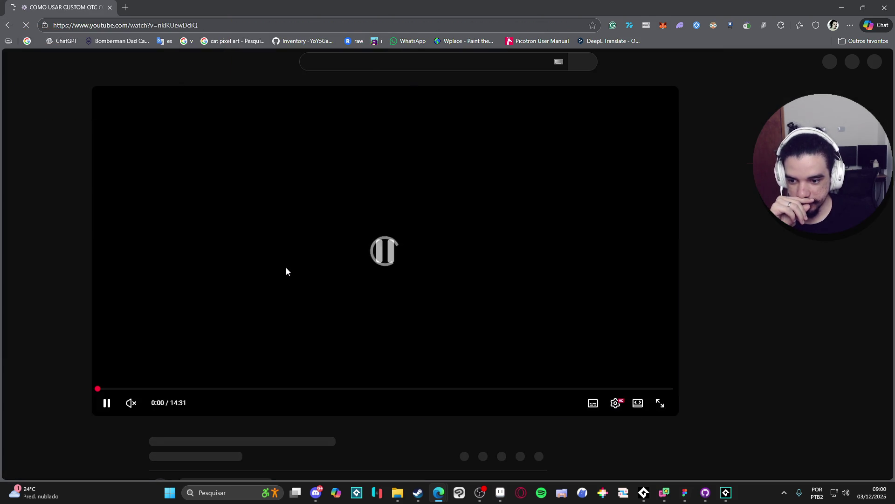
Pause the custom OTC bot video and read through its expanded description
left_click(298, 280)
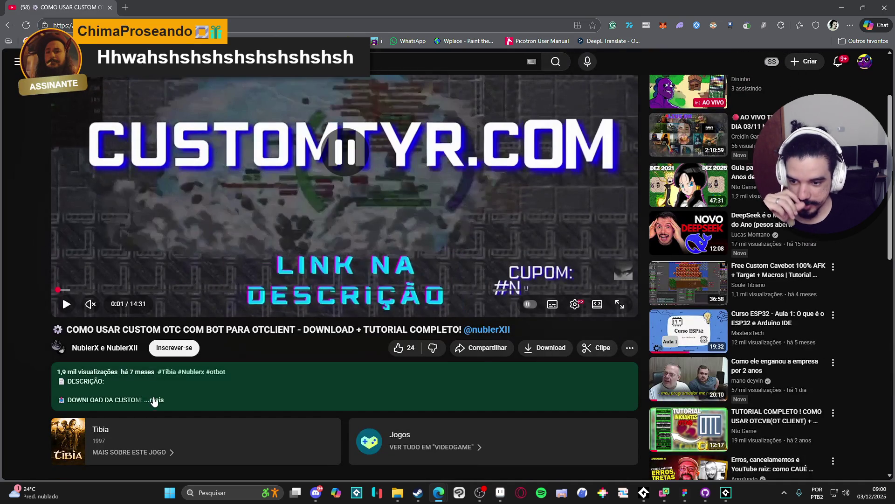
left_click(154, 400)
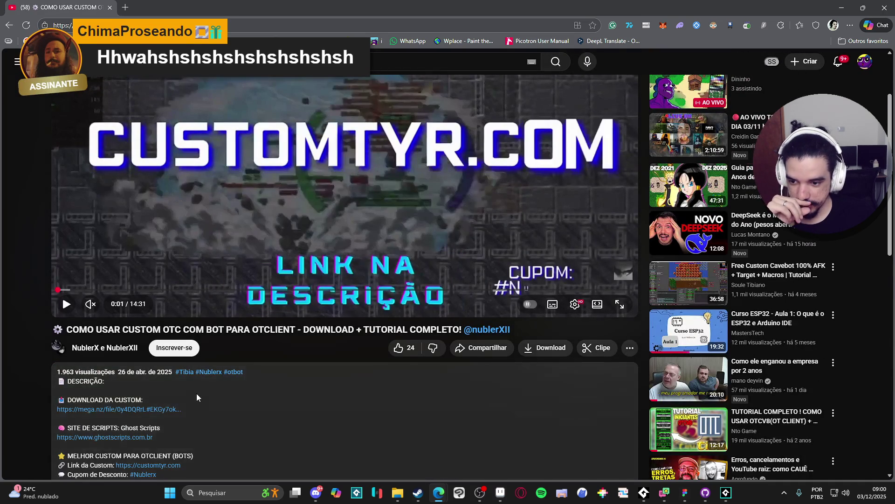
scroll(198, 394, "down", 2)
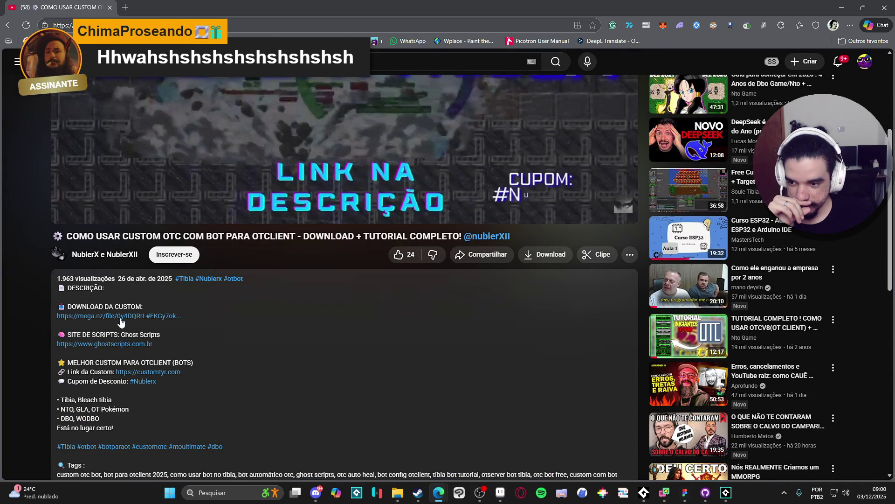
scroll(150, 322, "down", 1)
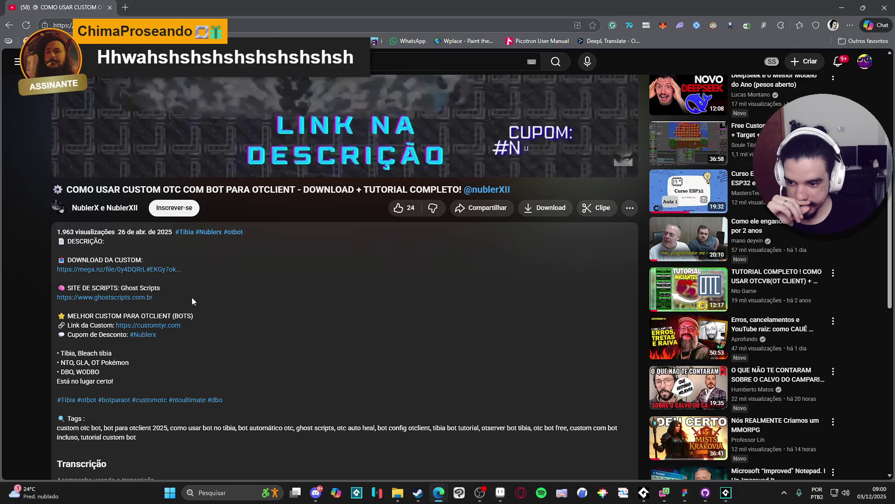
scroll(192, 297, "down", 1)
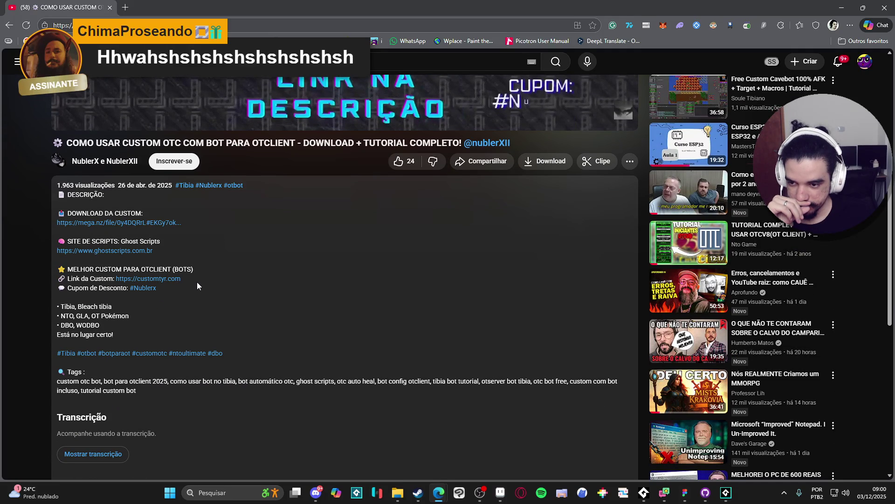
scroll(196, 278, "down", 1)
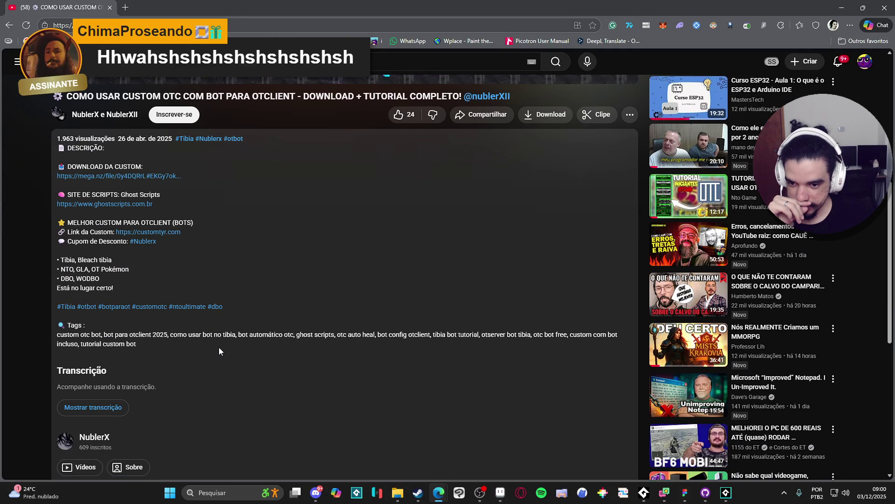
scroll(225, 345, "down", 4)
scroll(255, 329, "up", 6)
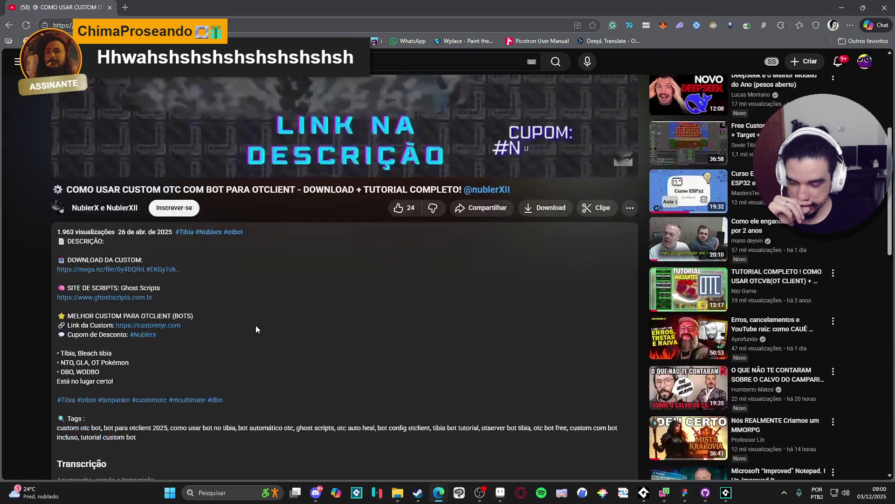
scroll(256, 328, "up", 5)
Skip the video to 4:04 and copy the video URL
left_click(219, 382)
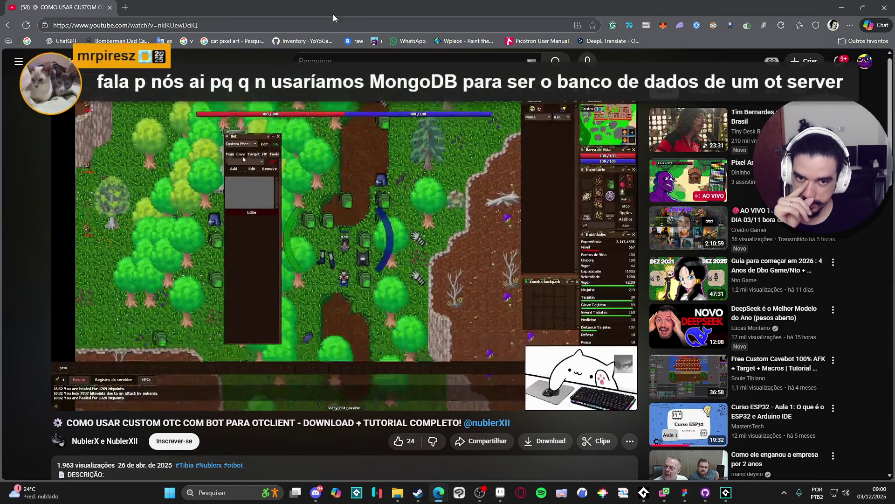
right_click(161, 125)
left_click(210, 174)
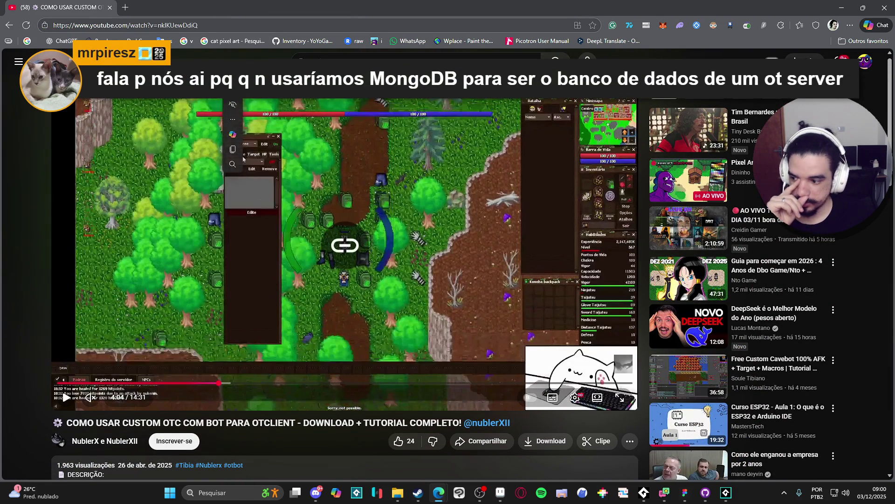
left_click(664, 492)
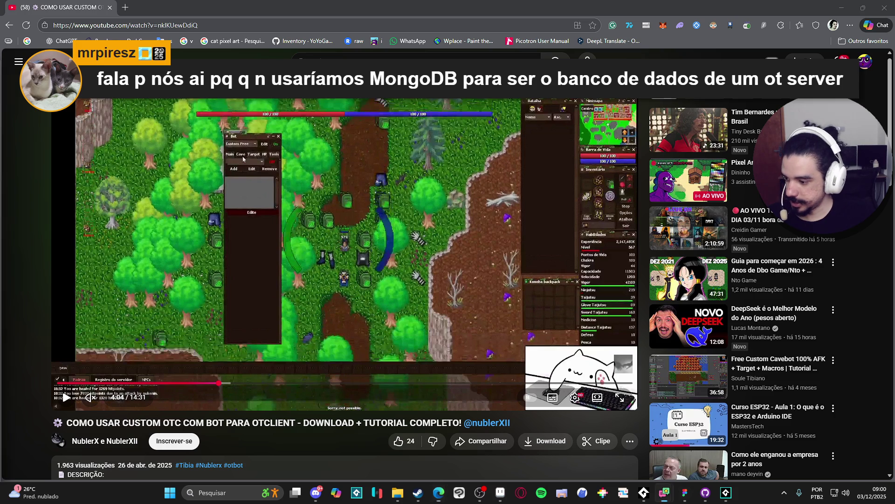